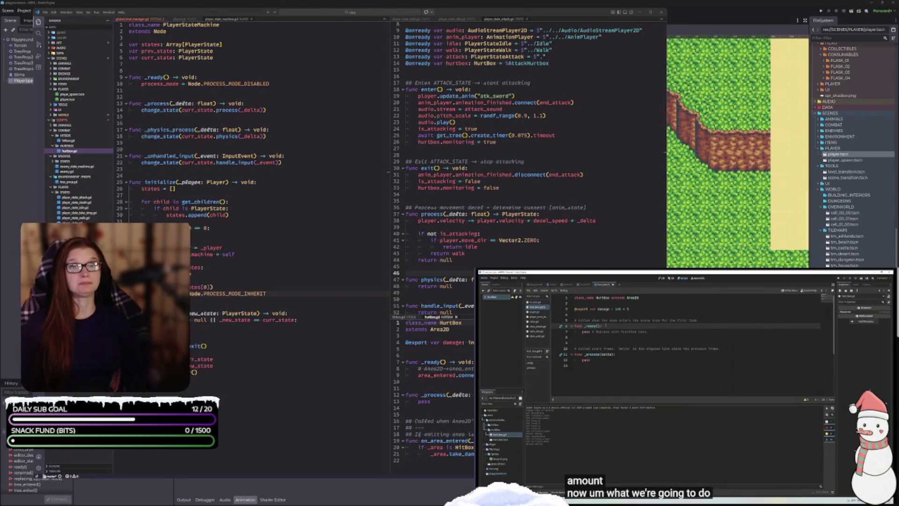
- Enter area_entered and .connect in the script using autocompletion, then review the code
{"action": "key", "text": "Return"}
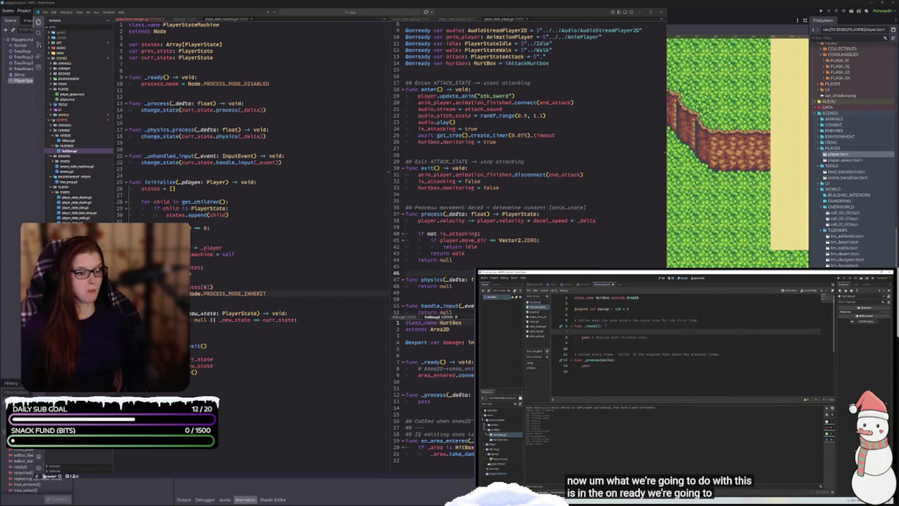
{"action": "type", "text": "area"}
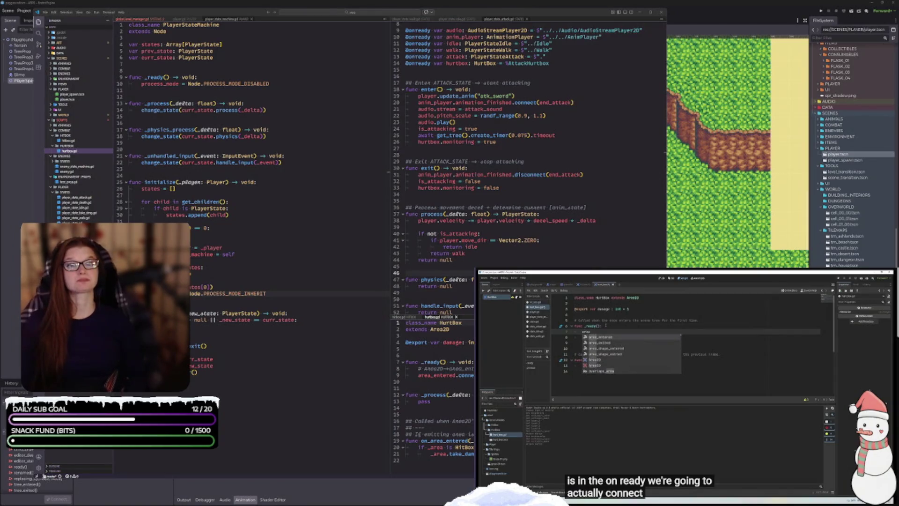
{"action": "type", "text": "_en"}
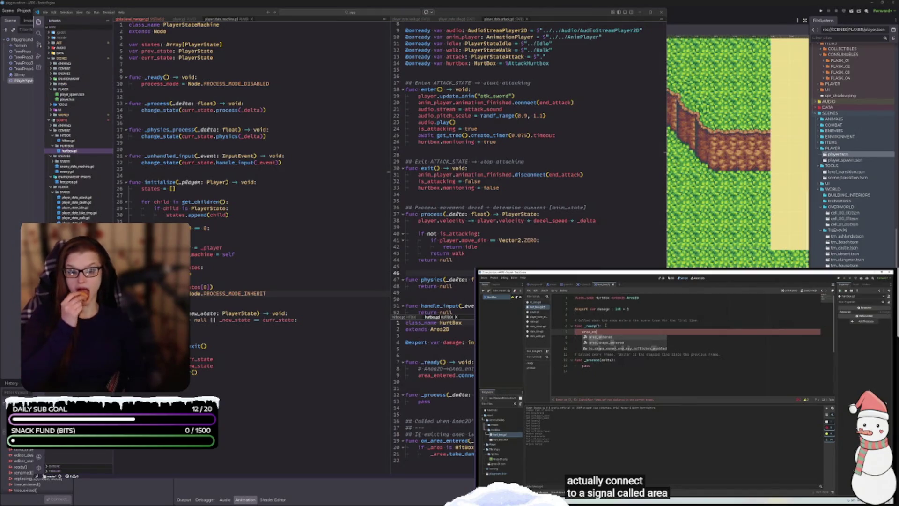
{"action": "key", "text": "Return"}
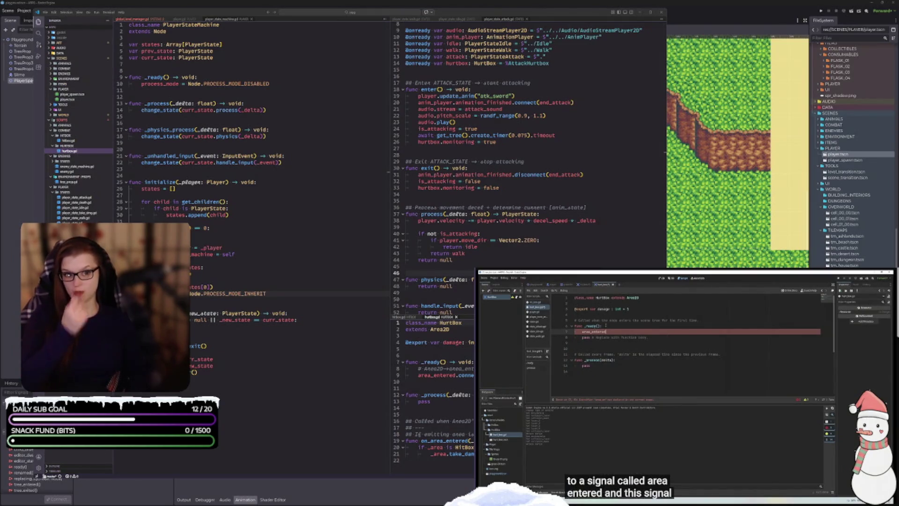
{"action": "type", "text": ".connect("}
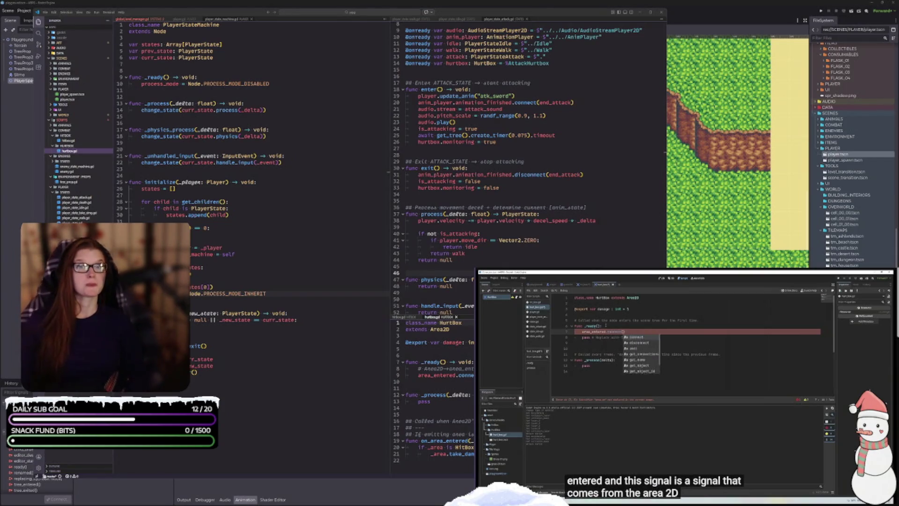
{"action": "key", "text": "Return"}
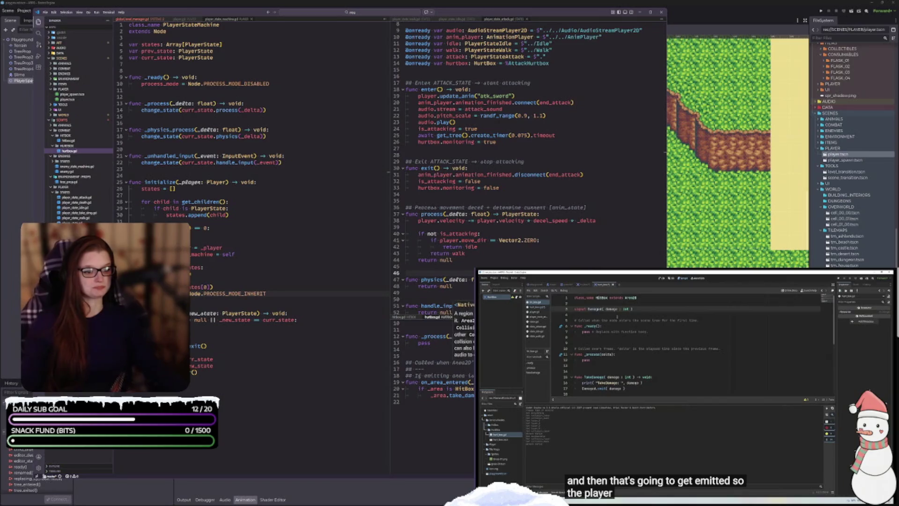
{"action": "scroll", "coordinate": [433, 389], "scroll_direction": "down", "scroll_amount": 2}
{"action": "scroll", "coordinate": [433, 388], "scroll_direction": "up", "scroll_amount": 2}
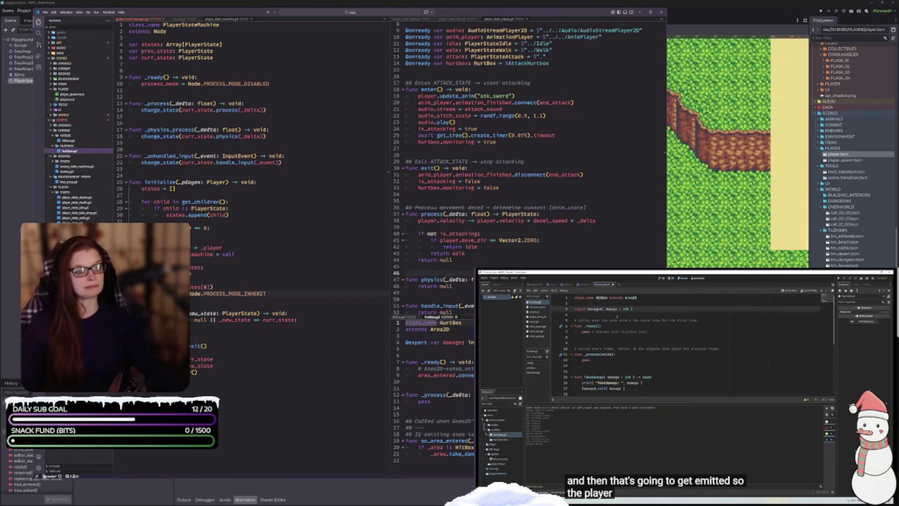
{"action": "scroll", "coordinate": [519, 265], "scroll_direction": "down", "scroll_amount": 6}
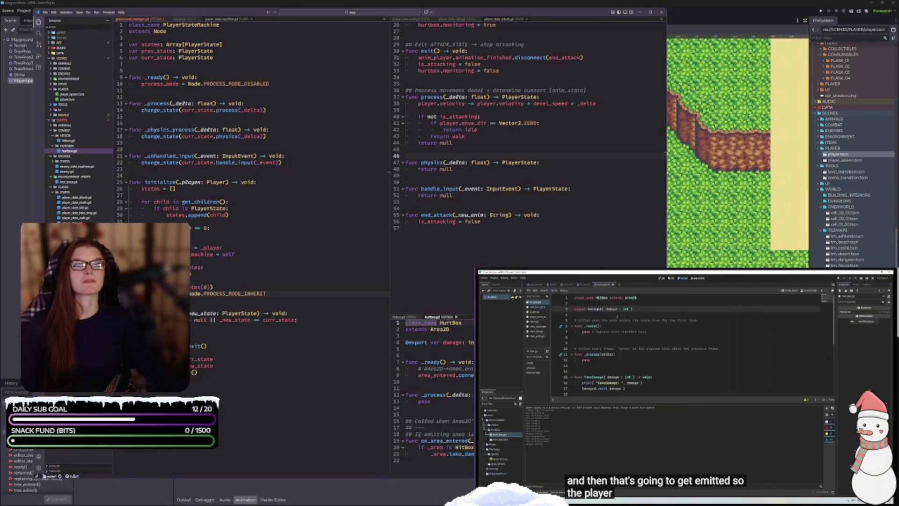
- Open the HitBox script, skip ahead in the tutorial video, then open the HurtBox script
{"action": "mouse_move", "coordinate": [450, 322]}
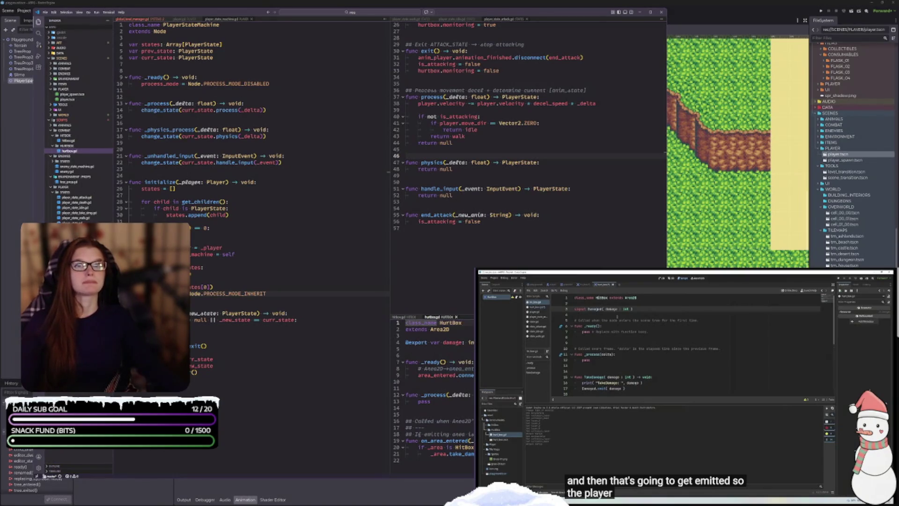
{"action": "left_click", "coordinate": [403, 317]}
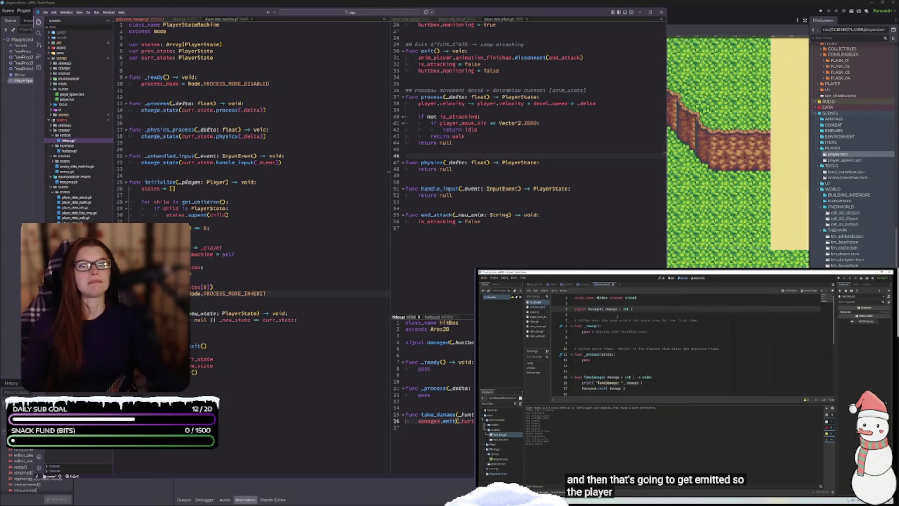
{"action": "left_click", "coordinate": [647, 473]}
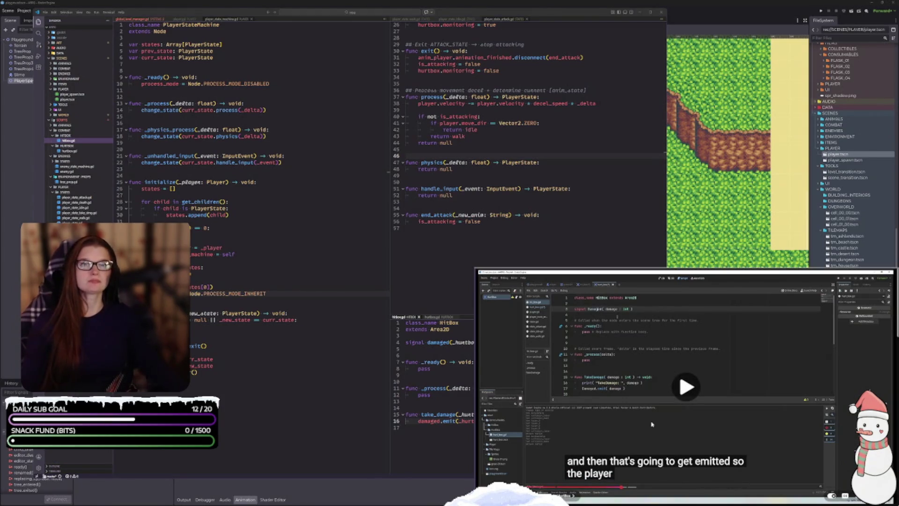
{"action": "left_click", "coordinate": [617, 487]}
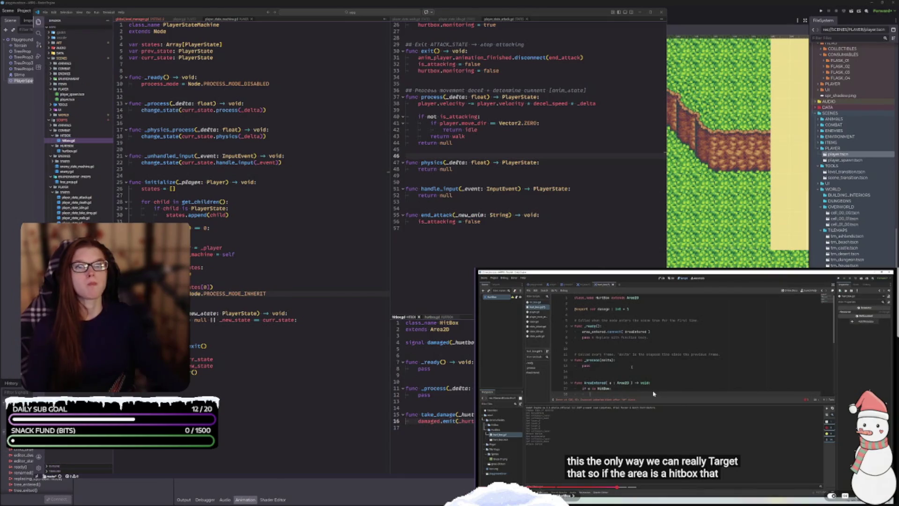
{"action": "left_click", "coordinate": [643, 359]}
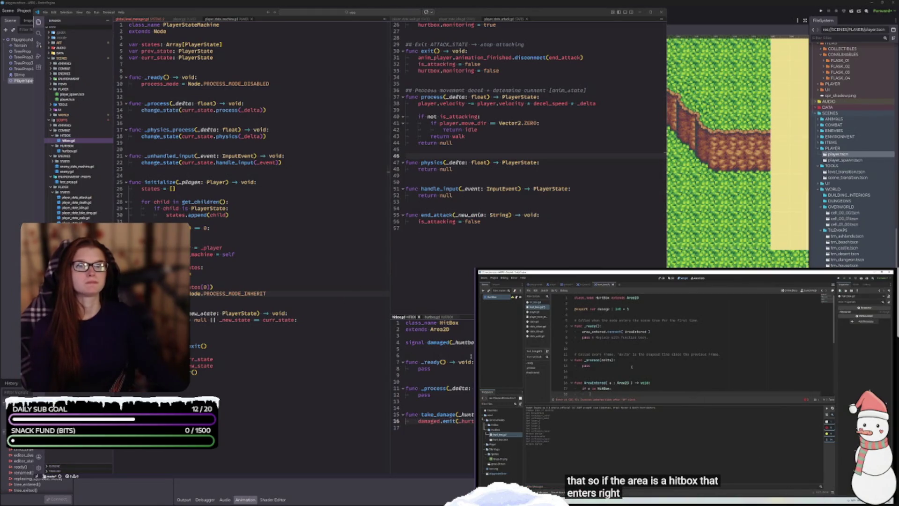
{"action": "left_click", "coordinate": [439, 318]}
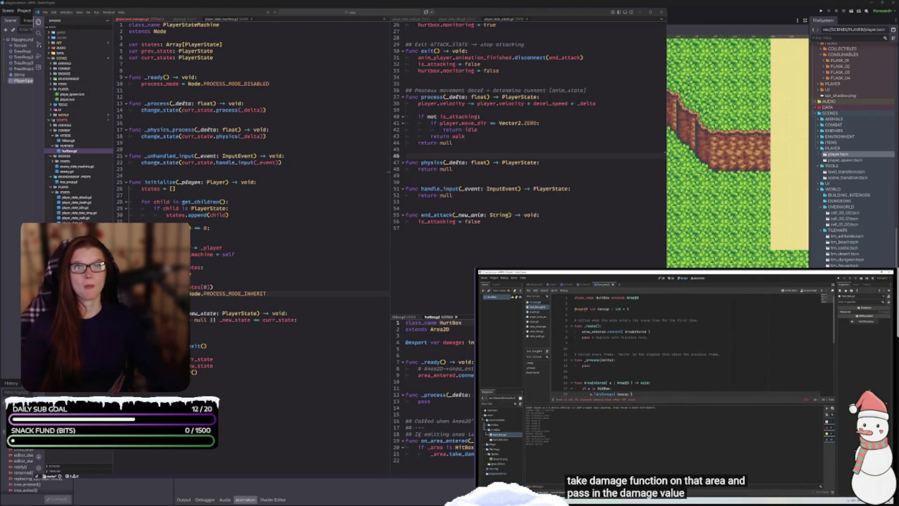
{"action": "mouse_move", "coordinate": [602, 407]}
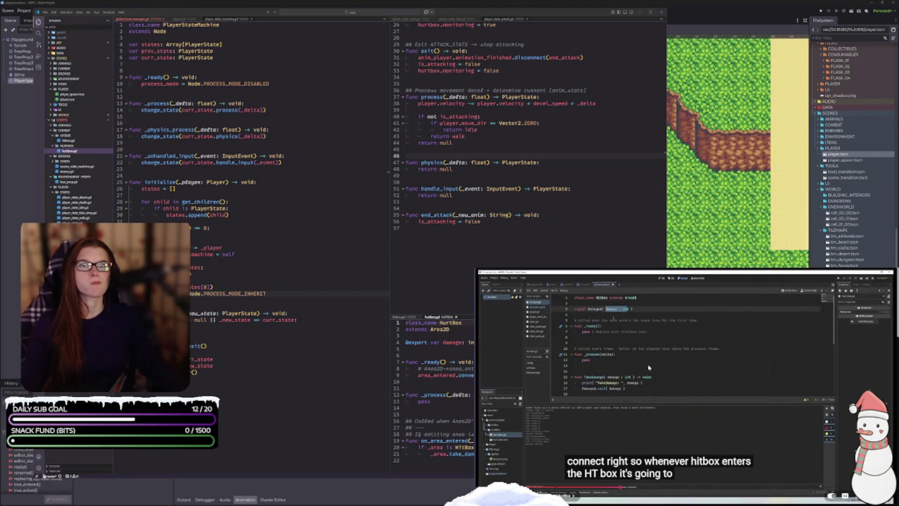
- Play the tutorial to the next point, stop it, and return to the script editor window
{"action": "left_click", "coordinate": [649, 368]}
{"action": "left_click", "coordinate": [692, 406]}
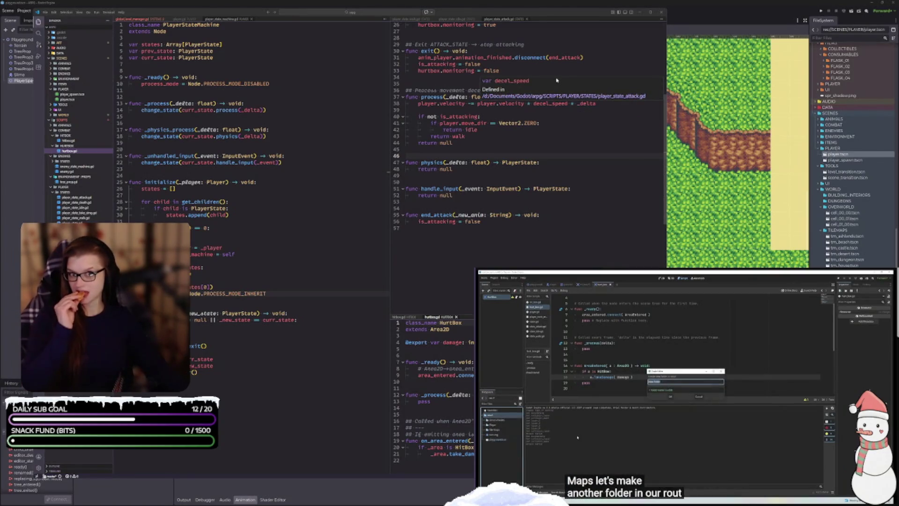
{"action": "left_click", "coordinate": [694, 339]}
{"action": "left_click", "coordinate": [704, 6]}
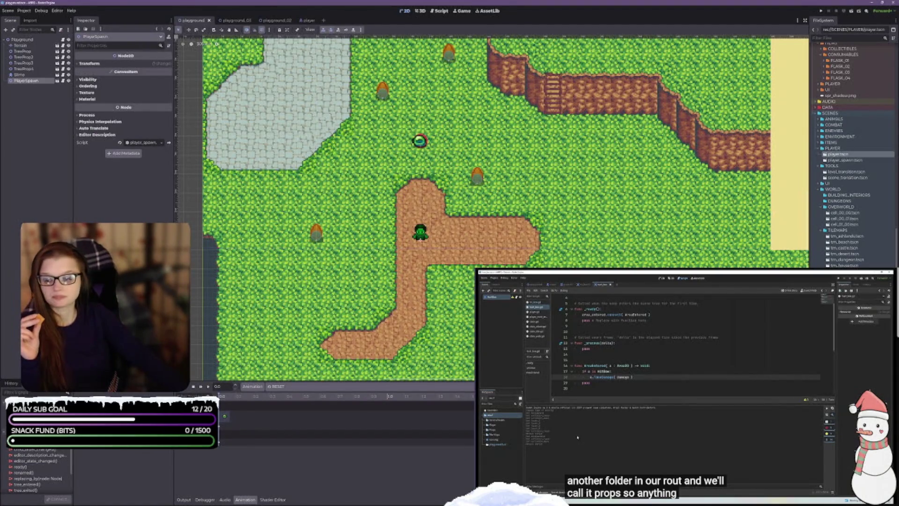
{"action": "key", "text": "alt+Tab"}
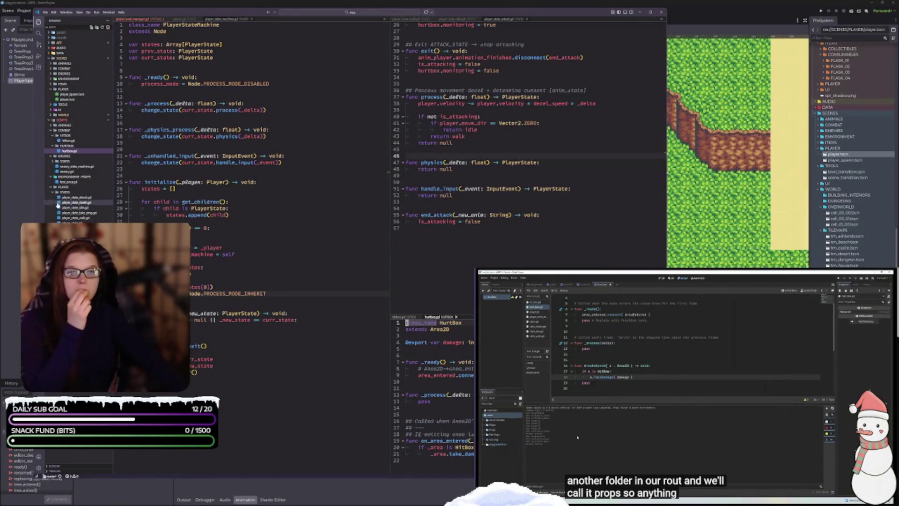
- Open tree_prop.gd in the main editing view and read the HurtBox error on line 9
{"action": "double_click", "coordinate": [99, 182]}
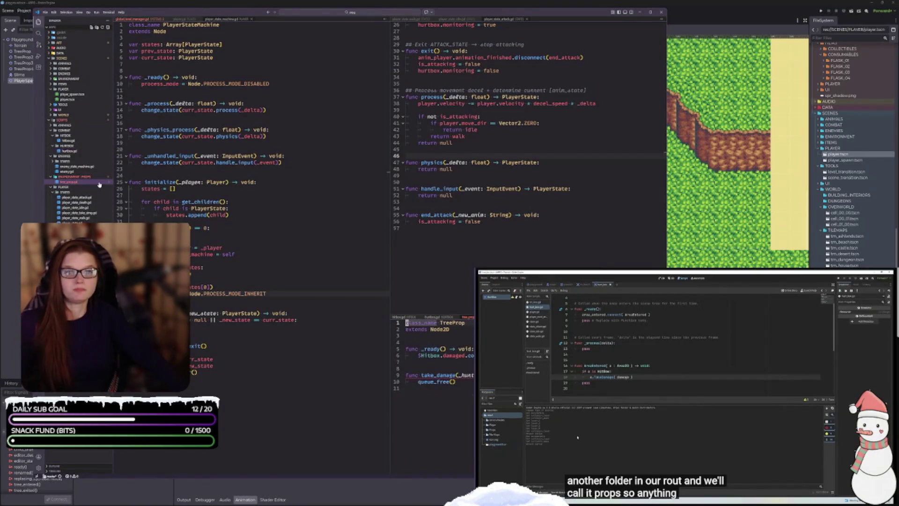
{"action": "left_click_drag", "start_coordinate": [455, 310], "coordinate": [248, 94]}
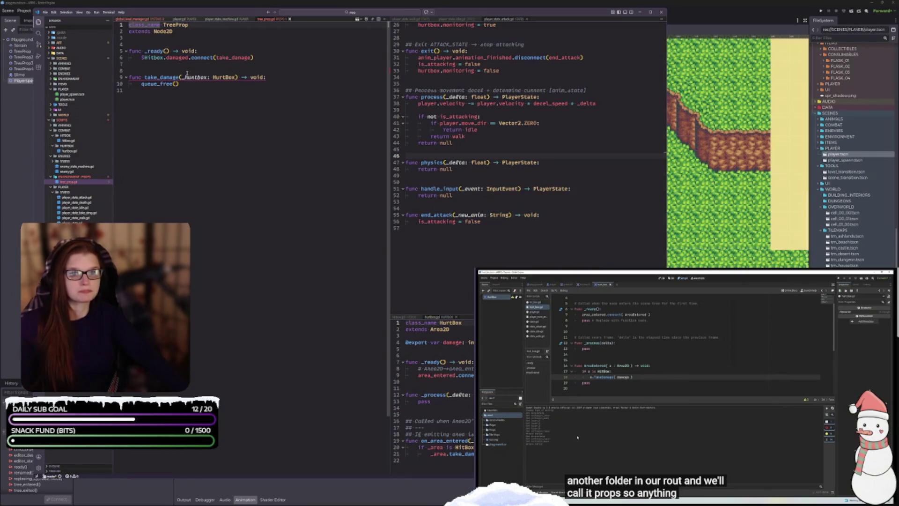
{"action": "mouse_move", "coordinate": [187, 75]}
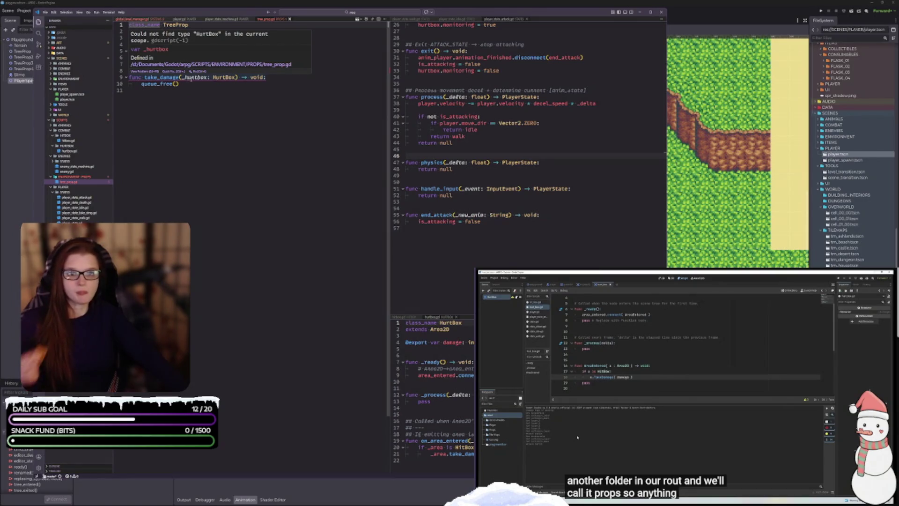
{"action": "mouse_move", "coordinate": [222, 79]}
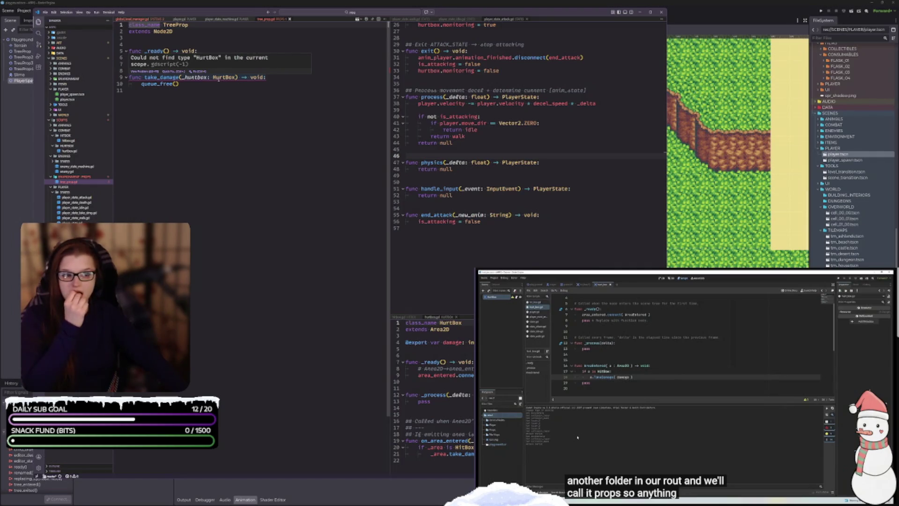
- Check the HitBox signal, then return to TreeProp below queue_free() with the tutorial resumed
{"action": "left_click", "coordinate": [407, 317]}
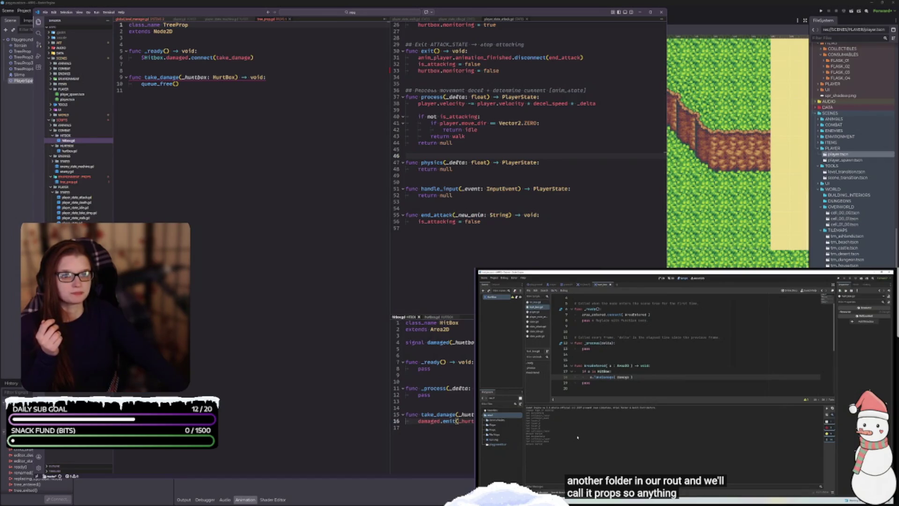
{"action": "left_click", "coordinate": [205, 86]}
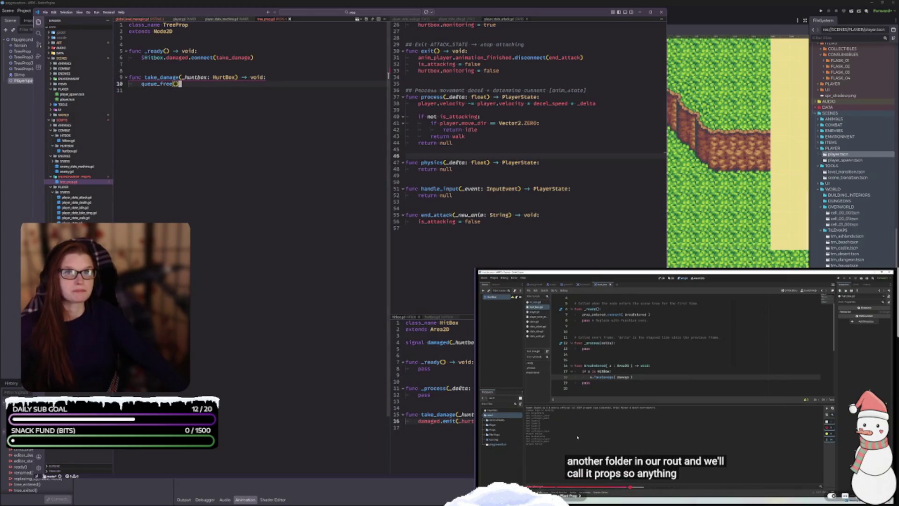
{"action": "left_click", "coordinate": [686, 385]}
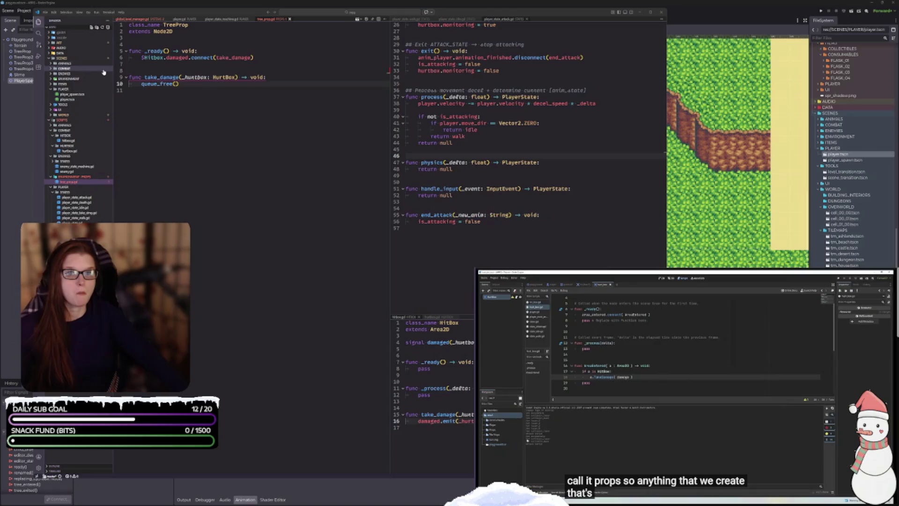
{"action": "mouse_move", "coordinate": [225, 77]}
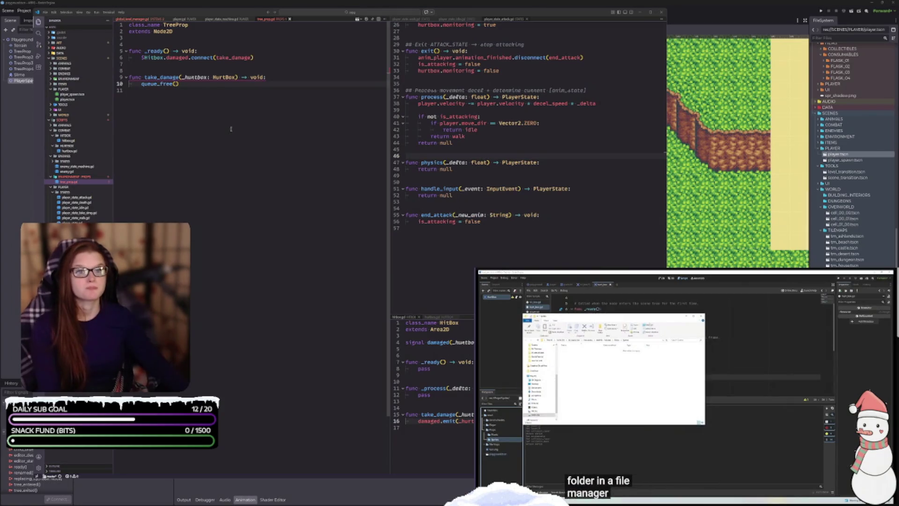
{"action": "left_click", "coordinate": [212, 88]}
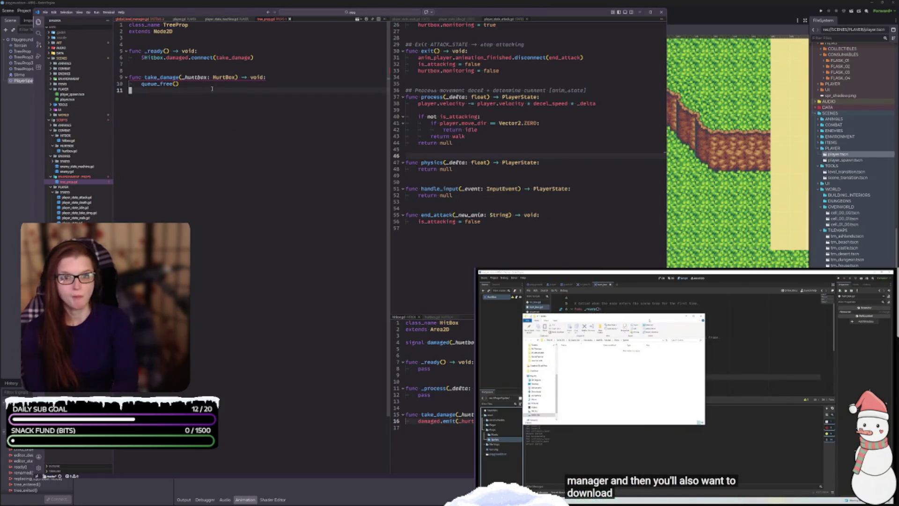
{"action": "mouse_move", "coordinate": [227, 78]}
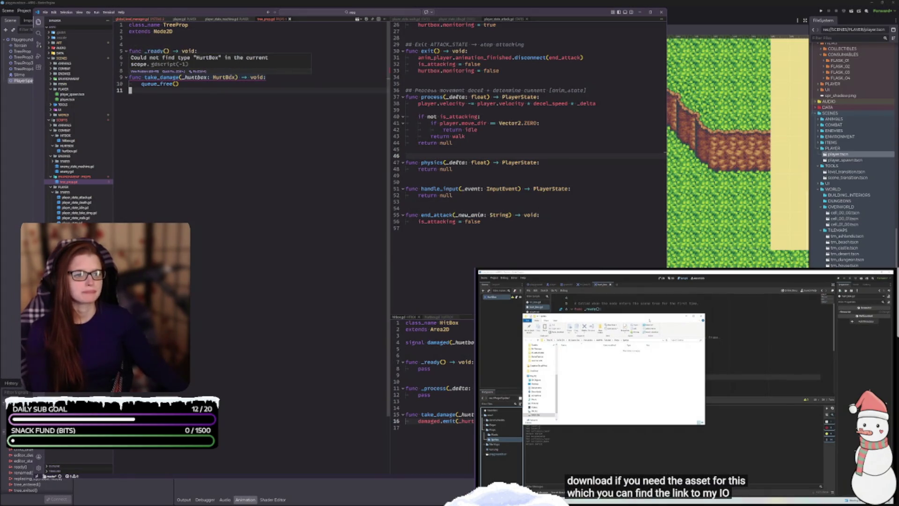
- Open hurtbox.gd to inspect its Area2D base type, then switch back to hitbox.gd
{"action": "left_click", "coordinate": [69, 151]}
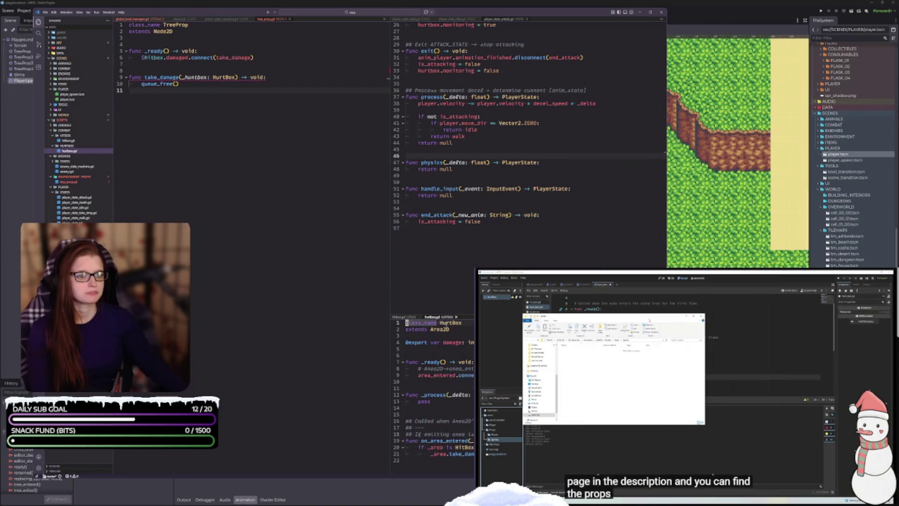
{"action": "left_click", "coordinate": [439, 329]}
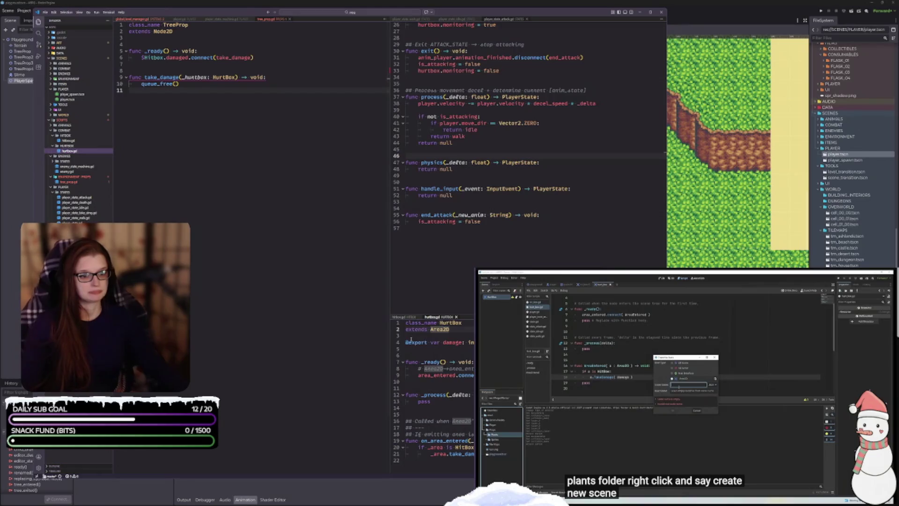
{"action": "left_click", "coordinate": [399, 317]}
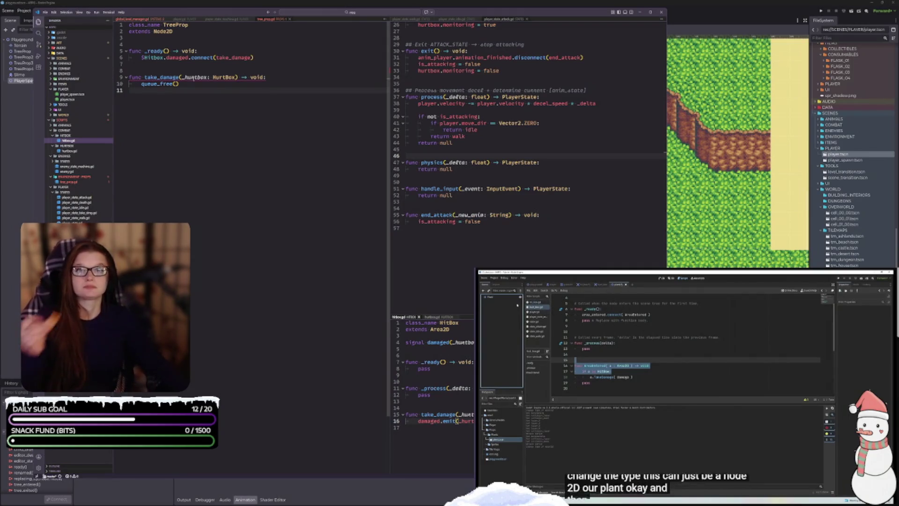
{"action": "mouse_move", "coordinate": [195, 78]}
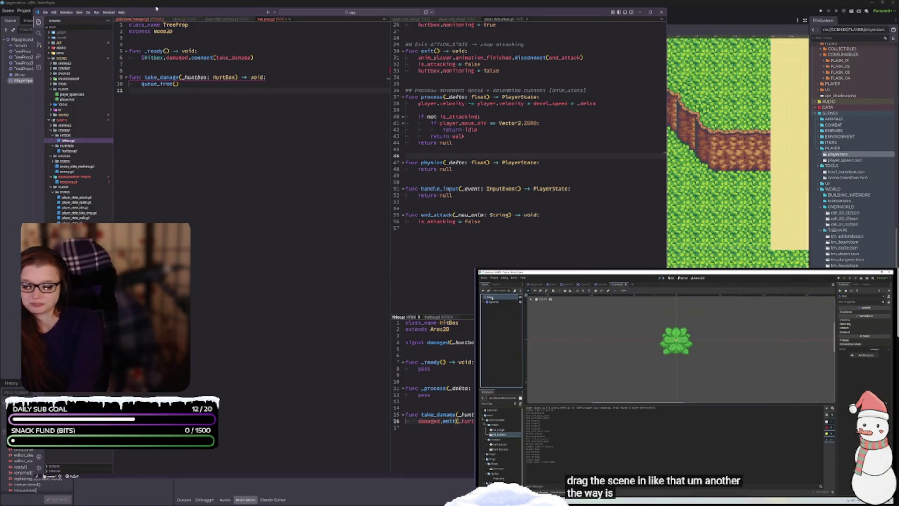
{"action": "left_click", "coordinate": [688, 390]}
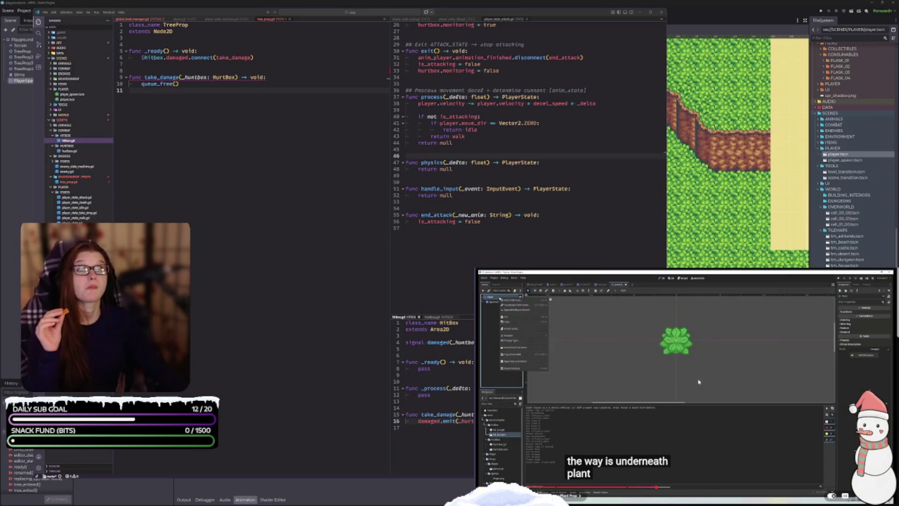
{"action": "left_click", "coordinate": [683, 397]}
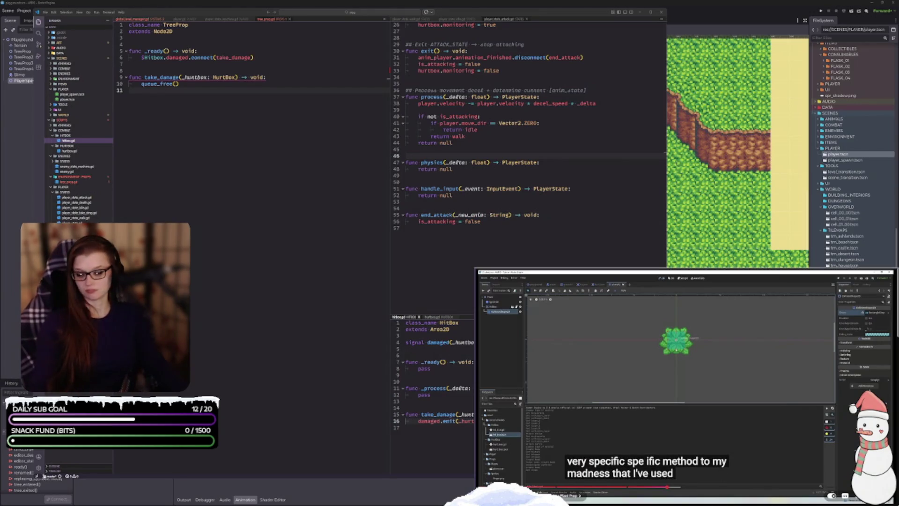
{"action": "left_click", "coordinate": [693, 362]}
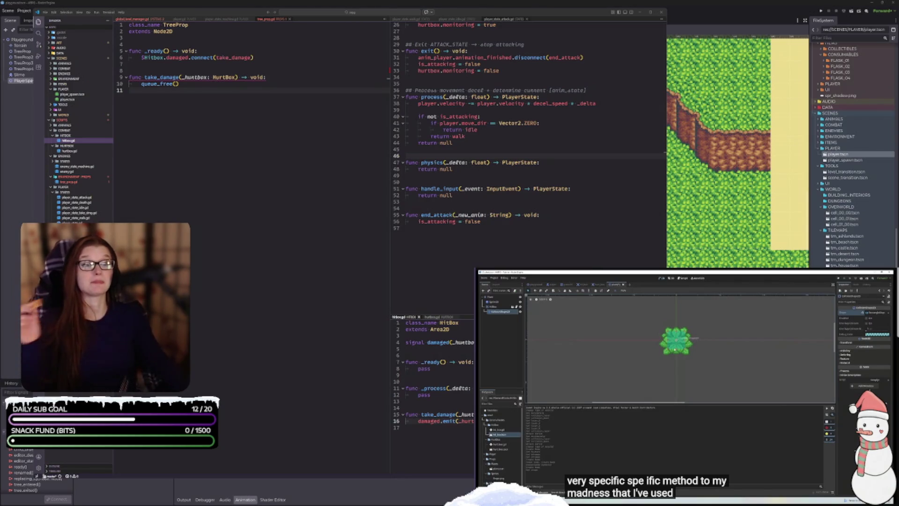
{"action": "scroll", "coordinate": [626, 430], "scroll_direction": "down", "scroll_amount": 3}
{"action": "scroll", "coordinate": [626, 429], "scroll_direction": "up", "scroll_amount": 3}
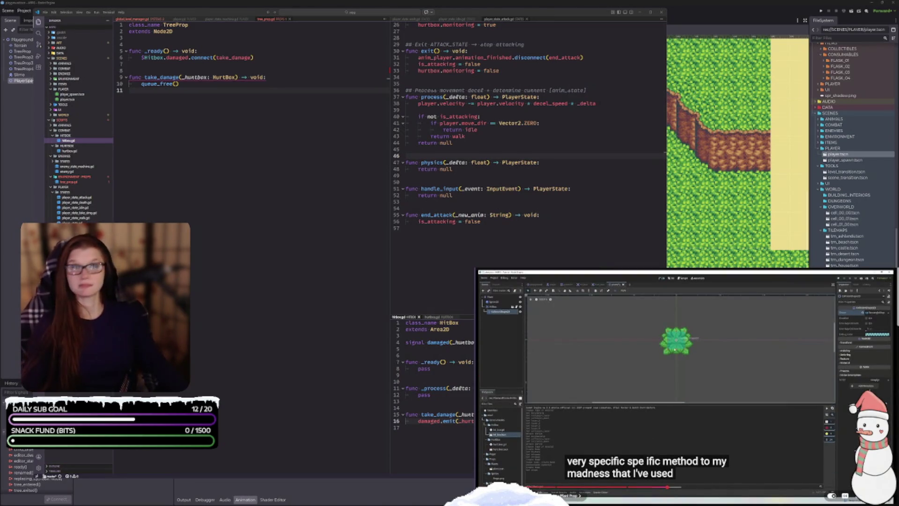
{"action": "left_click", "coordinate": [675, 349]}
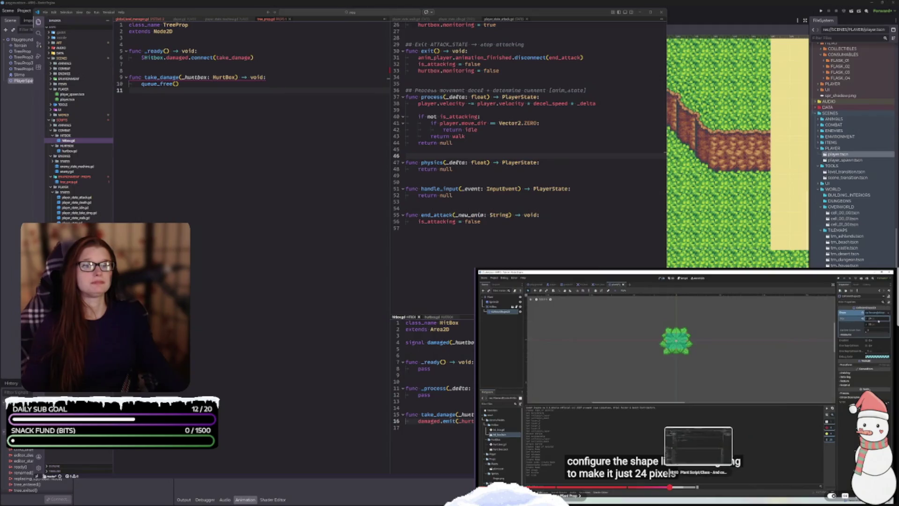
{"action": "left_click", "coordinate": [697, 487]}
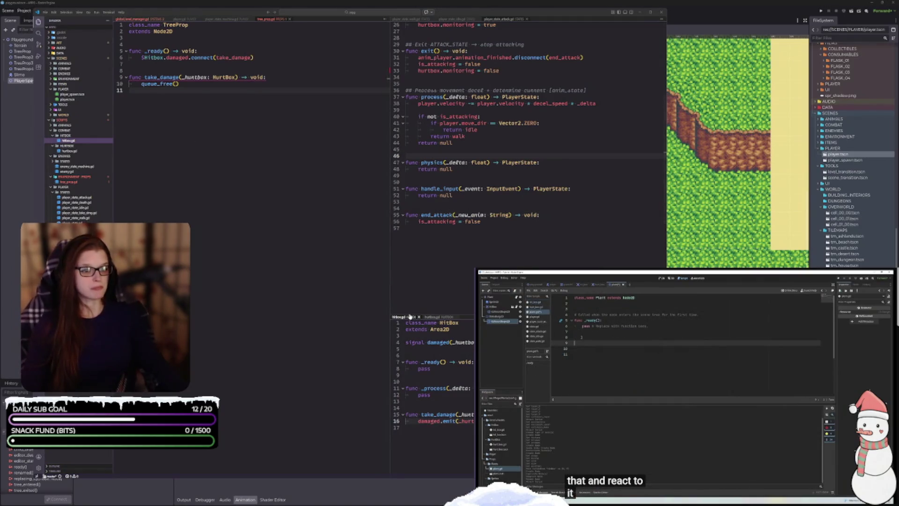
{"action": "left_click", "coordinate": [453, 352]}
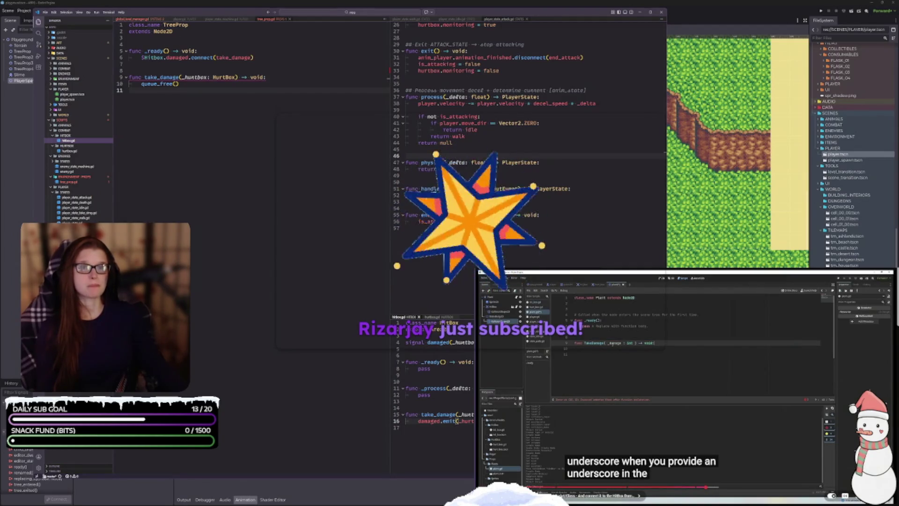
{"action": "left_click", "coordinate": [642, 376]}
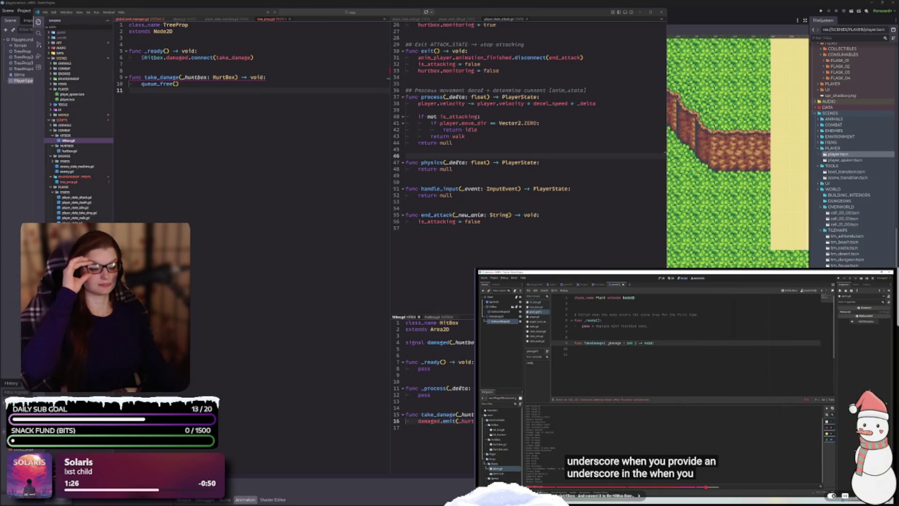
- Play the tutorial video a little further
{"action": "key", "text": "space"}
{"action": "key", "text": "space"}
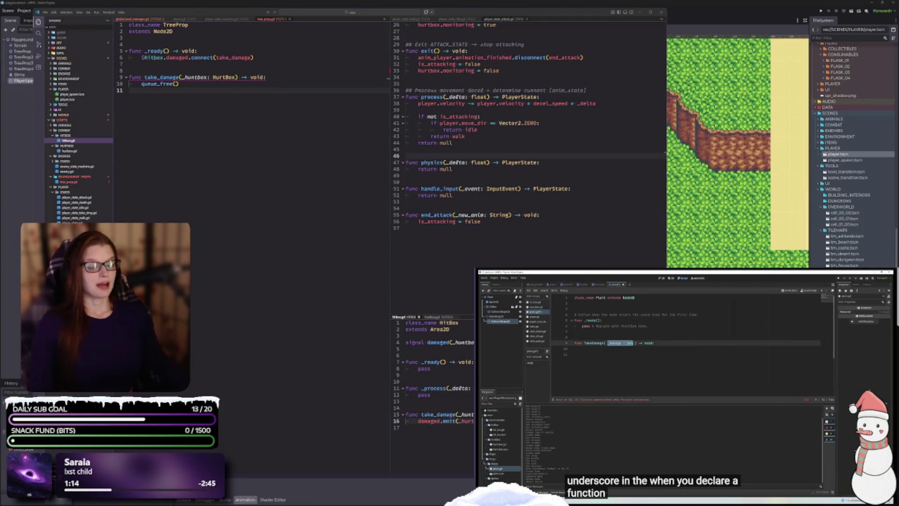
{"action": "left_click", "coordinate": [221, 306]}
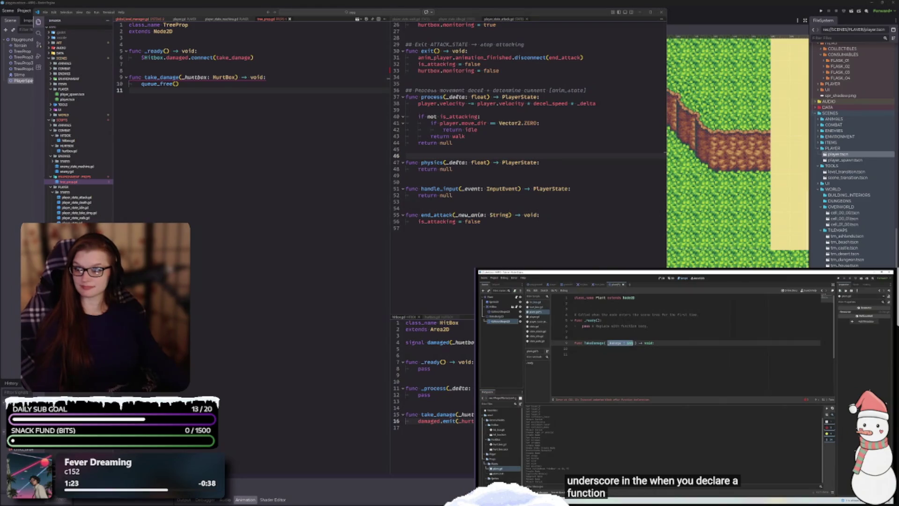
- Pause the tutorial video once the TreeProp take_damage code is written
{"action": "mouse_move", "coordinate": [656, 421]}
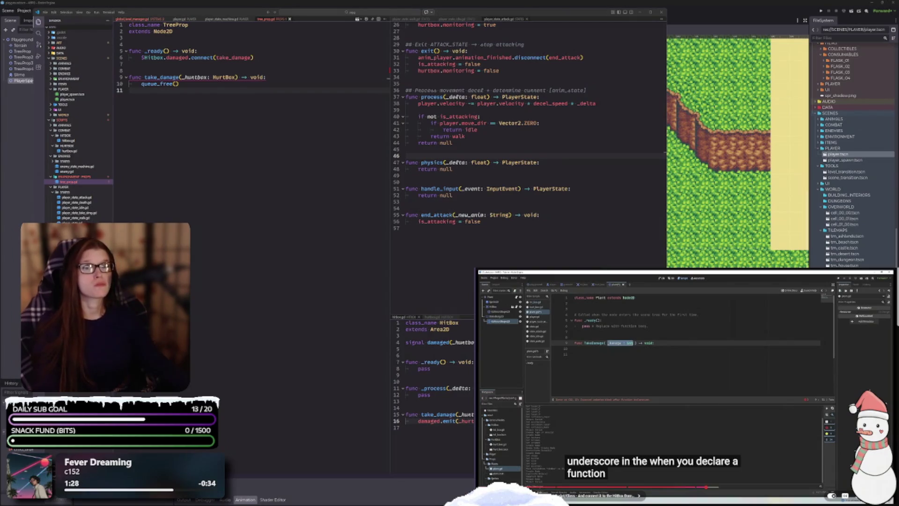
{"action": "left_click", "coordinate": [741, 399]}
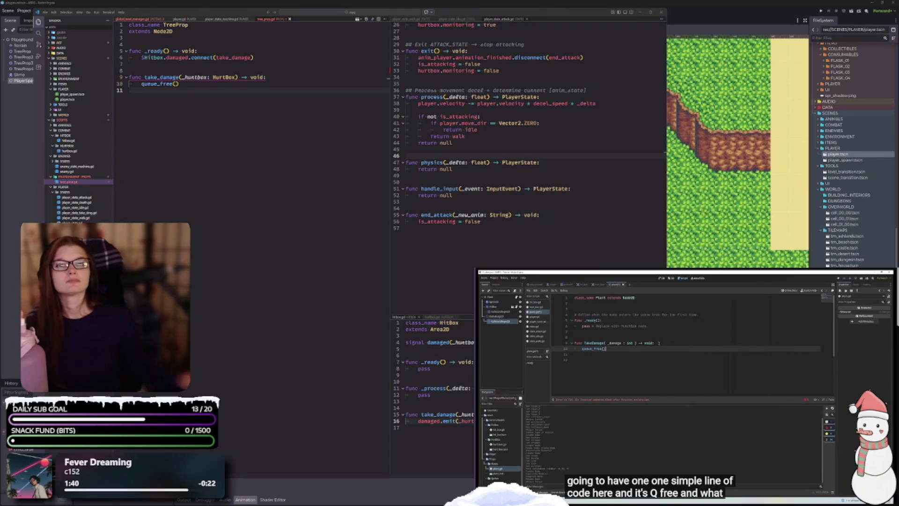
{"action": "mouse_move", "coordinate": [743, 394]}
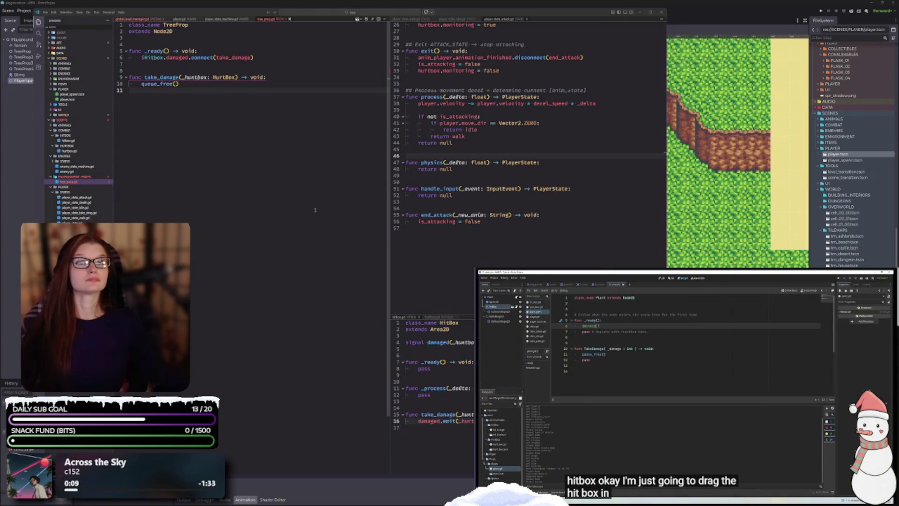
{"action": "left_click", "coordinate": [405, 319]}
{"action": "left_click", "coordinate": [432, 317]}
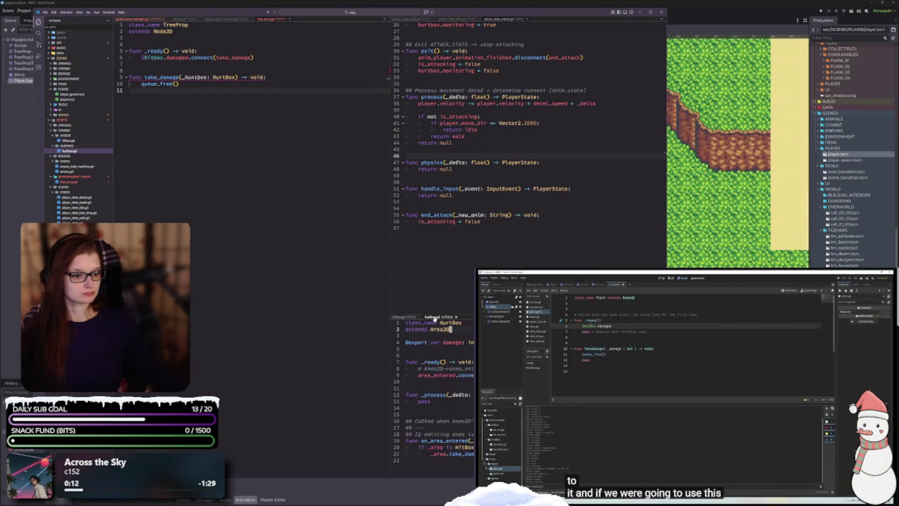
{"action": "left_click", "coordinate": [410, 318]}
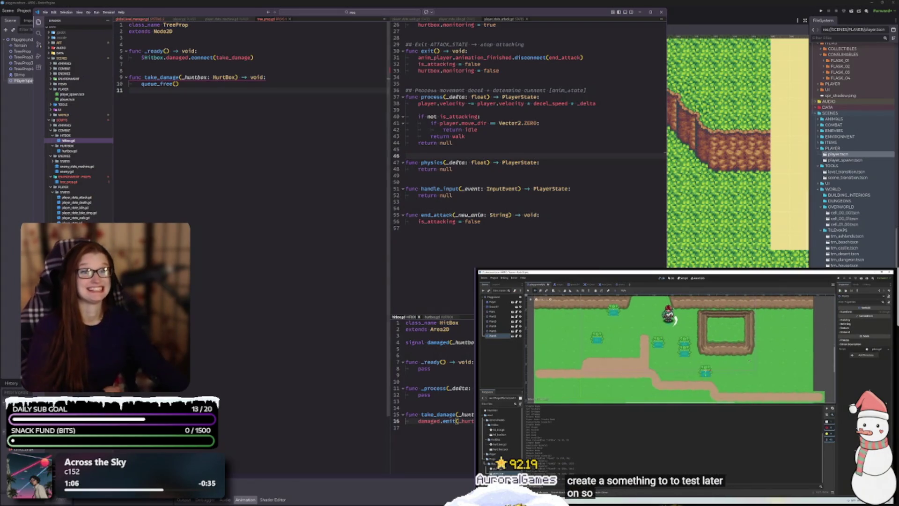
{"action": "left_click", "coordinate": [710, 403]}
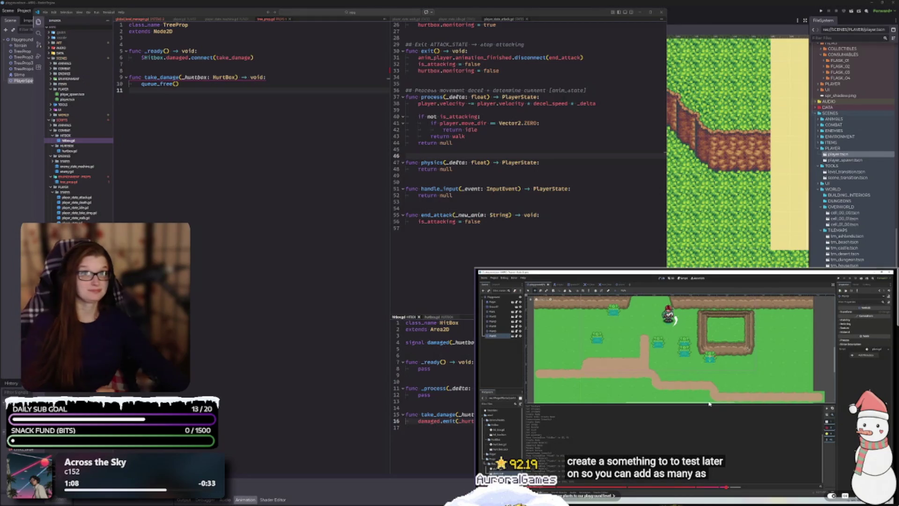
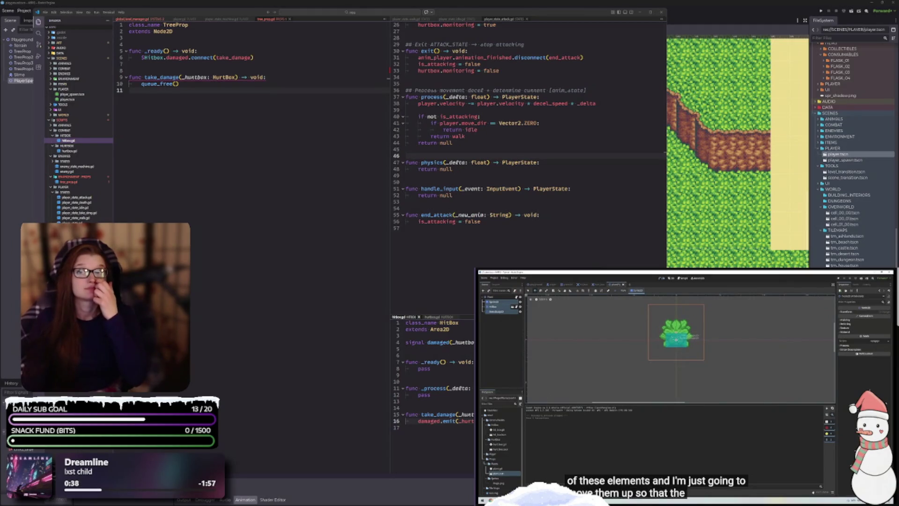
- Check the tree prop's take_damage line, then return to Godot and select the Terrain layer
{"action": "mouse_move", "coordinate": [567, 427]}
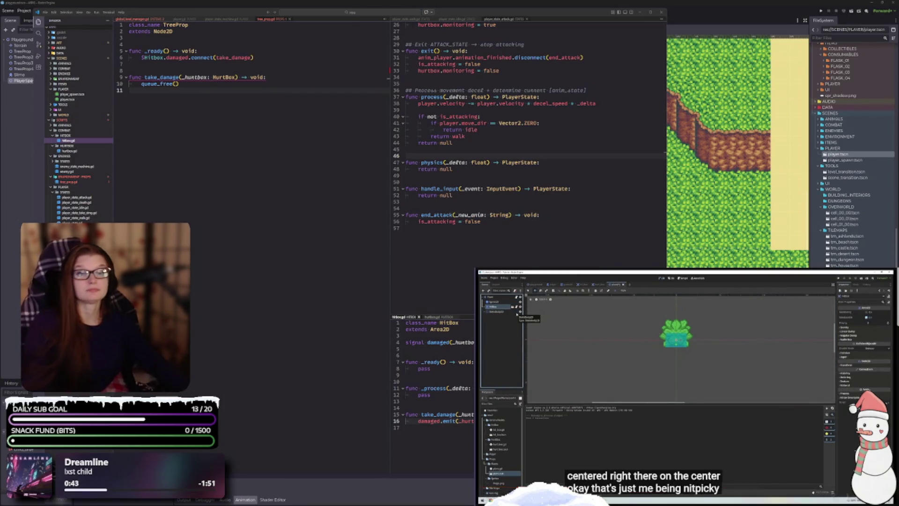
{"action": "scroll", "coordinate": [607, 380], "scroll_direction": "down", "scroll_amount": 3}
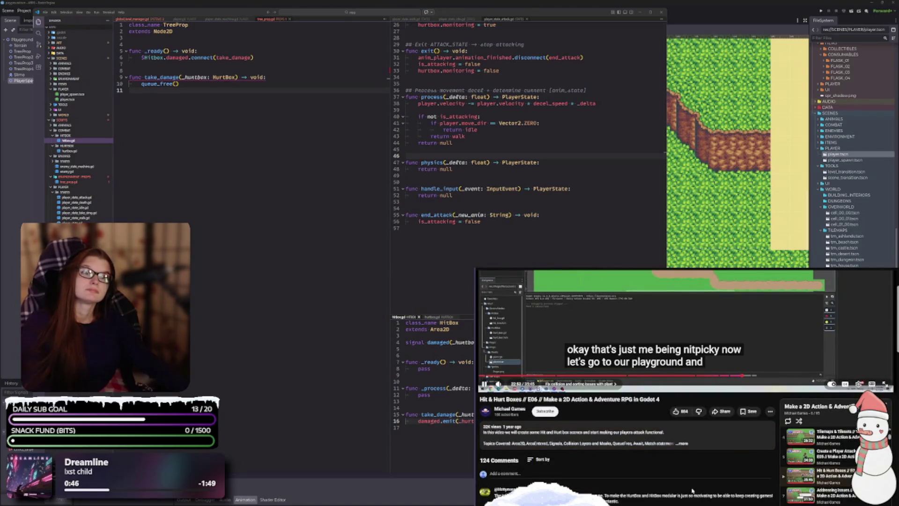
{"action": "scroll", "coordinate": [693, 491], "scroll_direction": "up", "scroll_amount": 3}
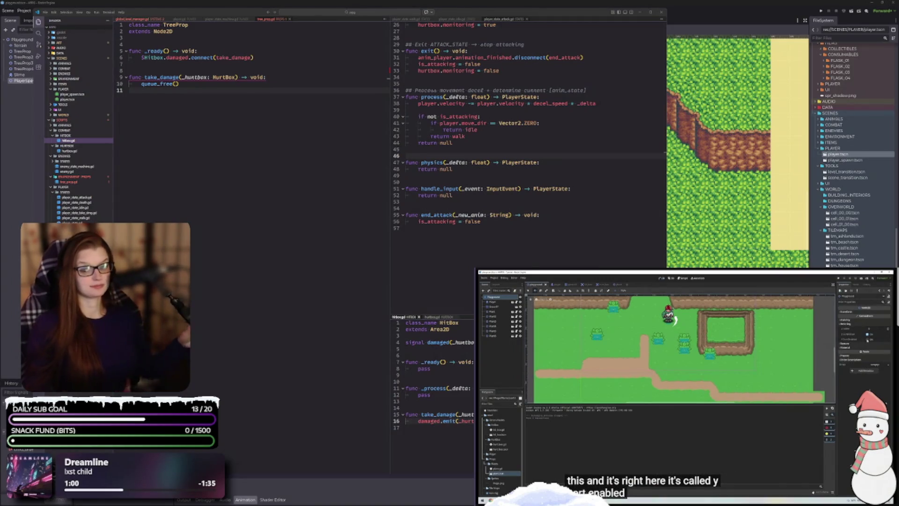
{"action": "left_click", "coordinate": [290, 77]}
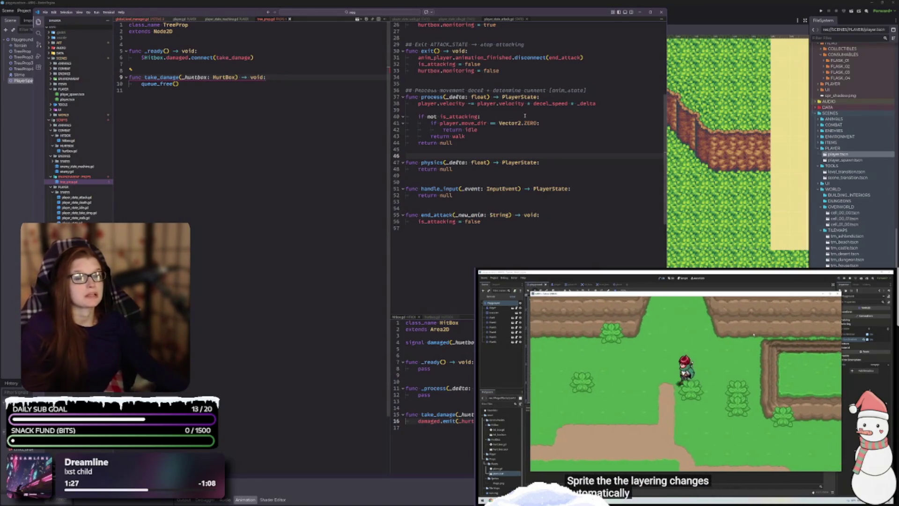
{"action": "left_click", "coordinate": [685, 8]}
{"action": "left_click", "coordinate": [650, 198]}
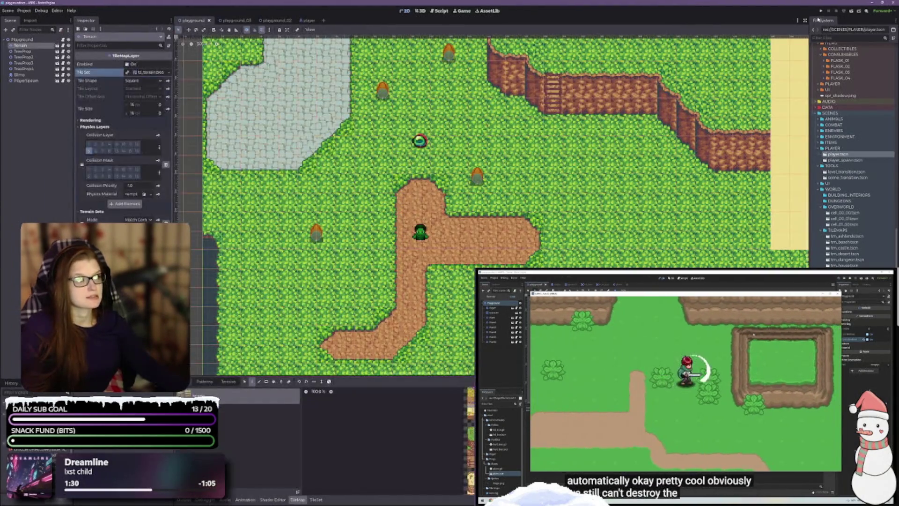
- Run the playground, walk the player up, right, down and left toward the slime, then stop
{"action": "left_click", "coordinate": [851, 10]}
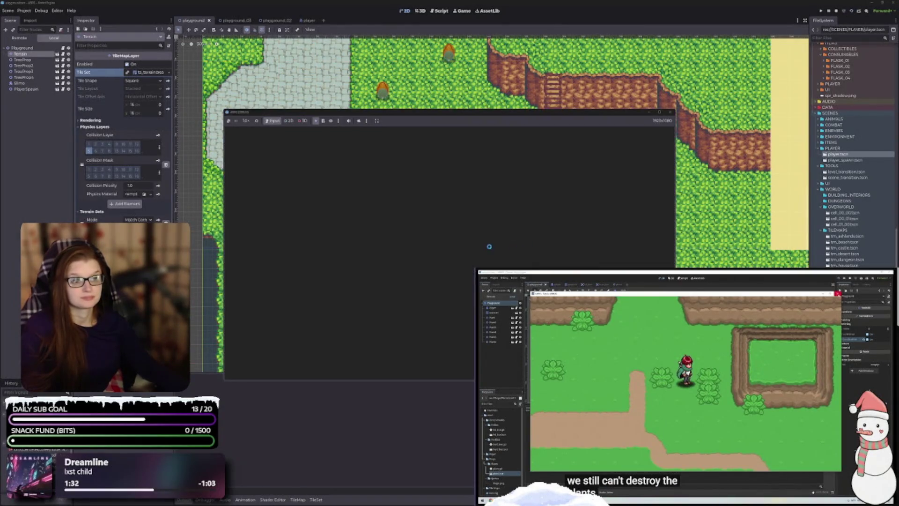
{"action": "key", "text": "Up"}
{"action": "key", "text": "Right"}
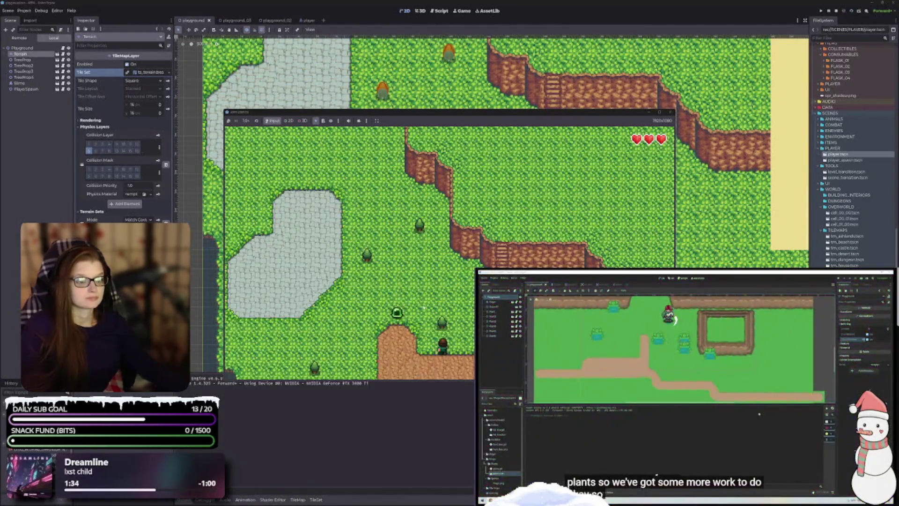
{"action": "key", "text": "Down"}
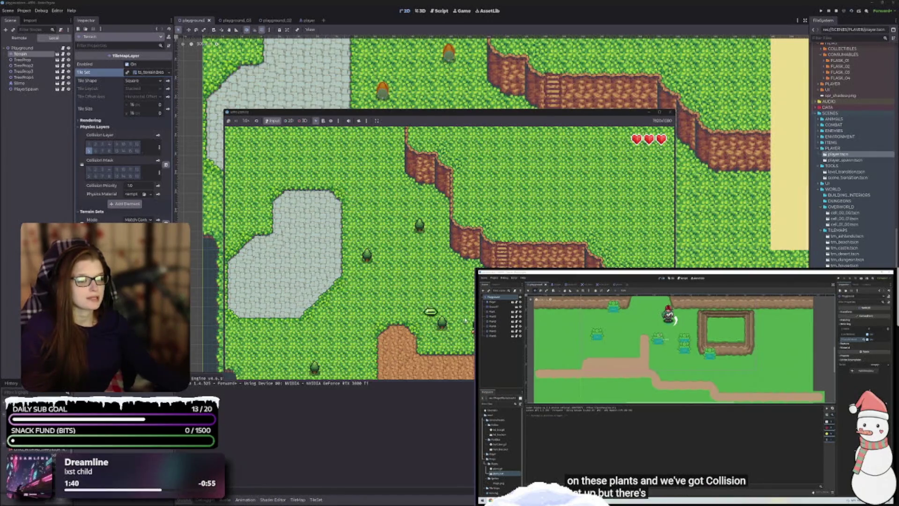
{"action": "key", "text": "Left"}
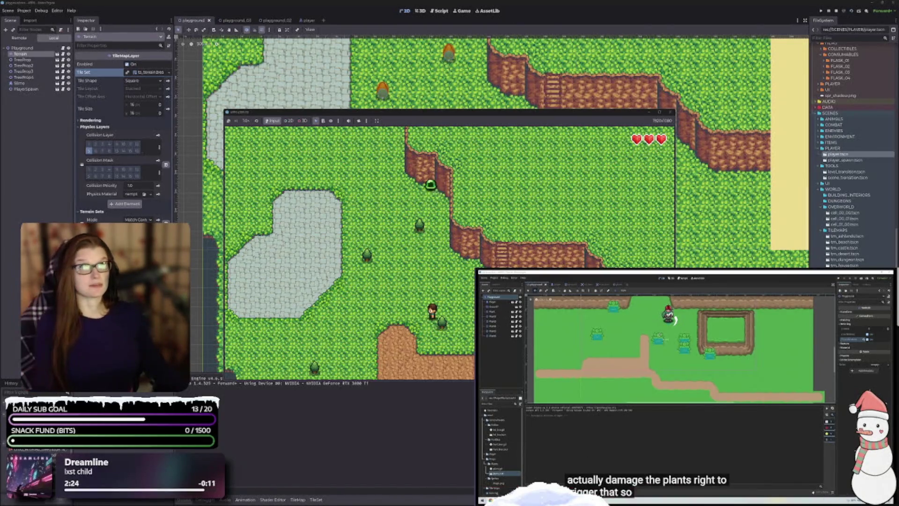
{"action": "scroll", "coordinate": [678, 370], "scroll_direction": "down", "scroll_amount": 4}
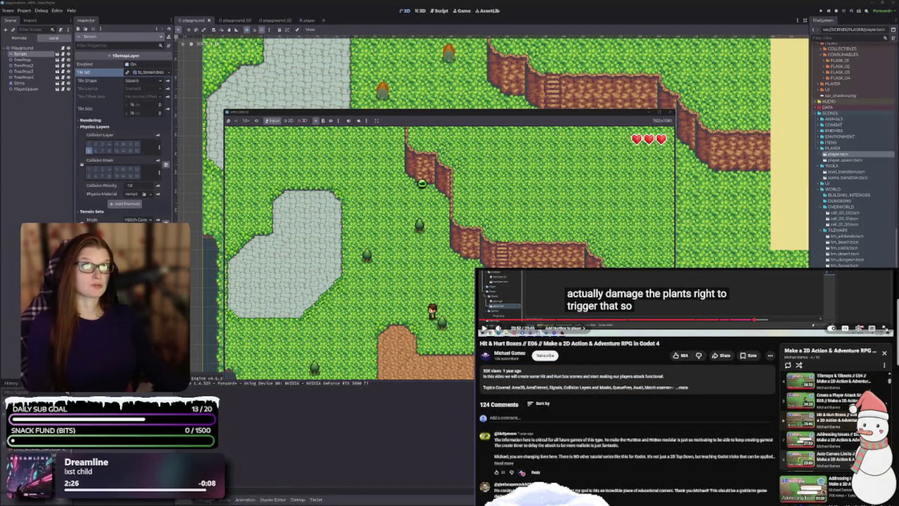
{"action": "scroll", "coordinate": [848, 416], "scroll_direction": "down", "scroll_amount": 1}
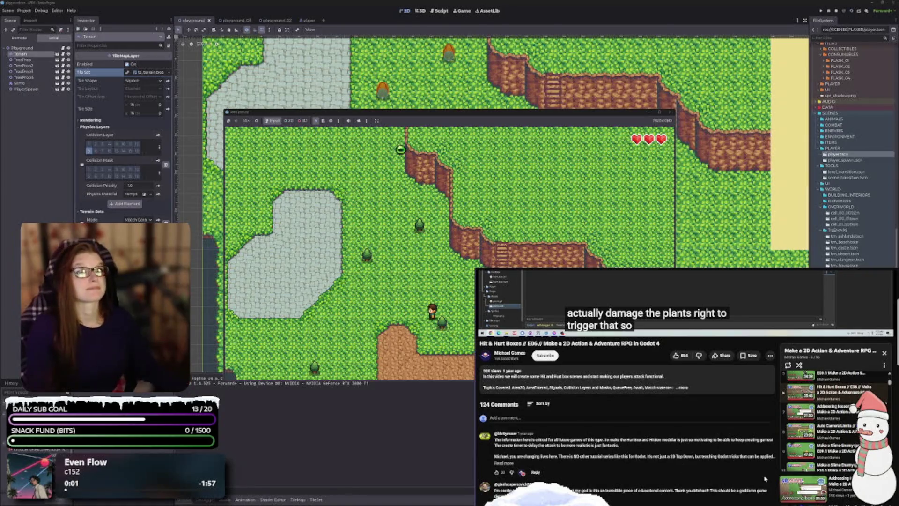
{"action": "scroll", "coordinate": [618, 480], "scroll_direction": "up", "scroll_amount": 1}
{"action": "scroll", "coordinate": [618, 480], "scroll_direction": "up", "scroll_amount": 3}
{"action": "left_click", "coordinate": [679, 461]}
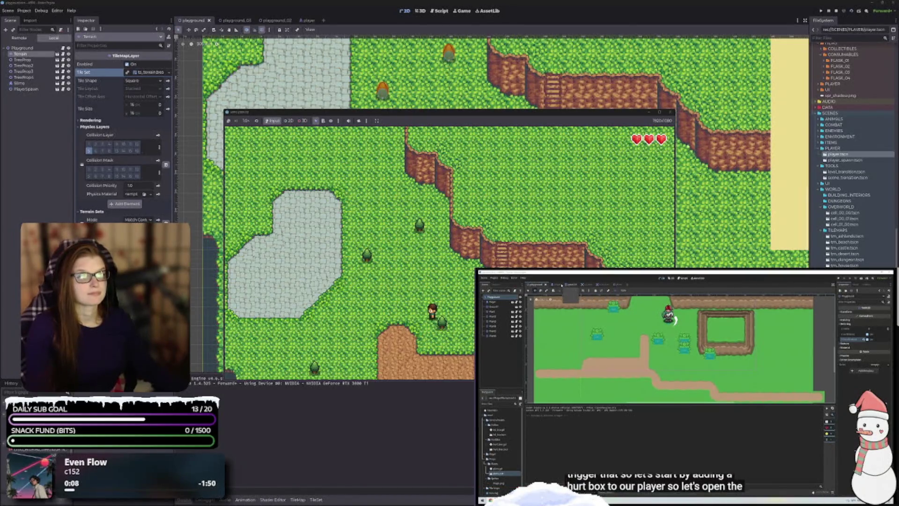
{"action": "key", "text": "F8"}
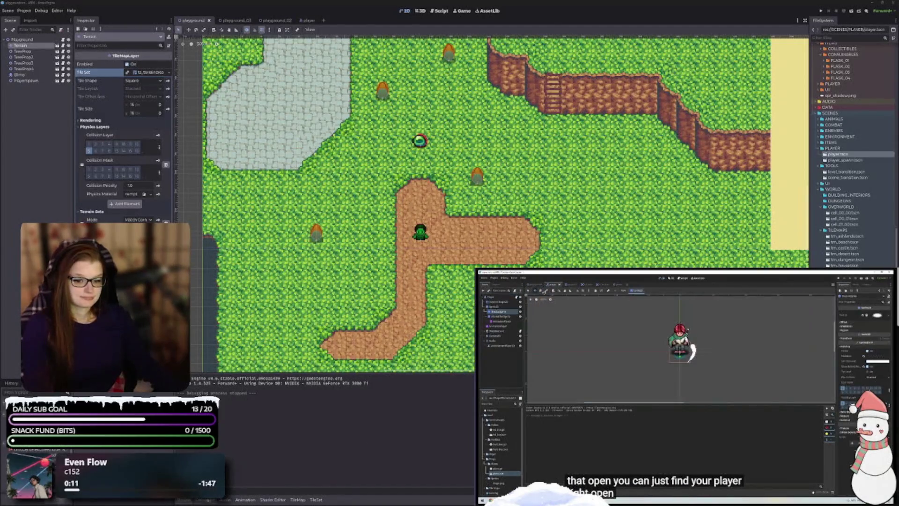
- Hide the Output log and review player.gd from the top in VS Code
{"action": "left_click", "coordinate": [190, 500]}
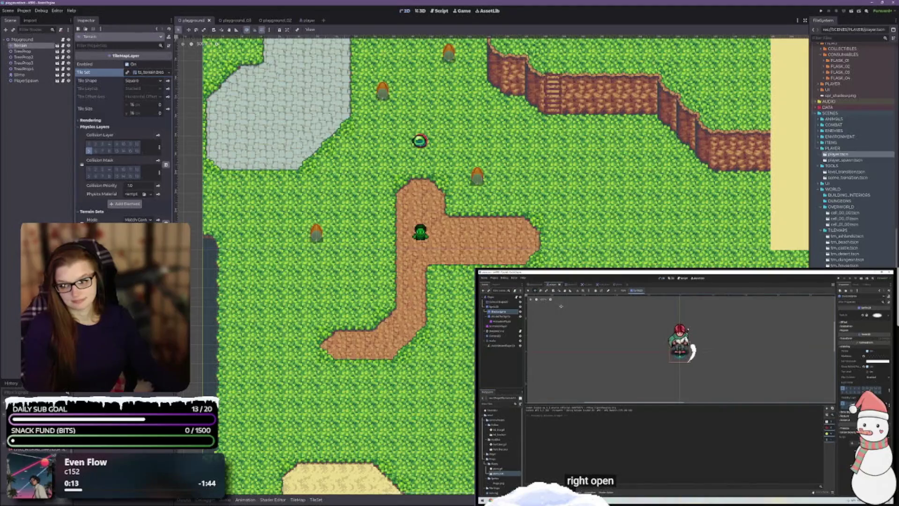
{"action": "key", "text": "alt+Tab"}
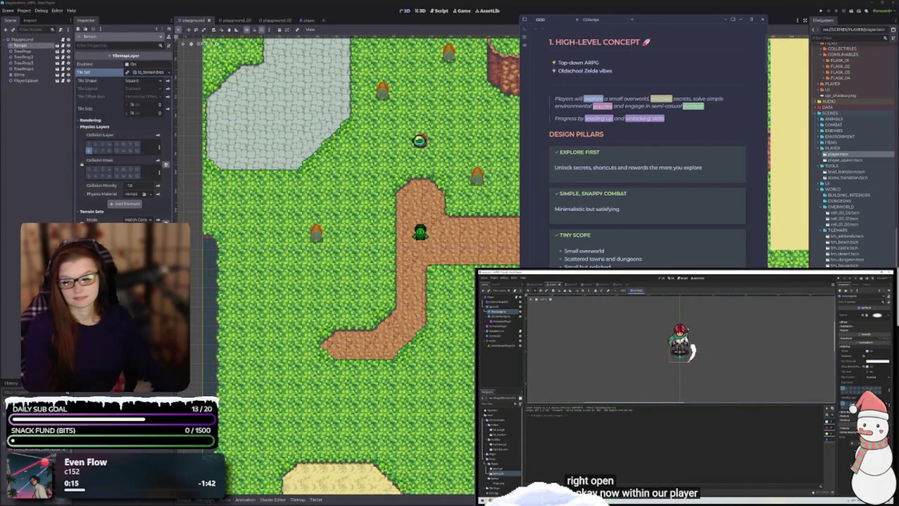
{"action": "key", "text": "alt+Tab"}
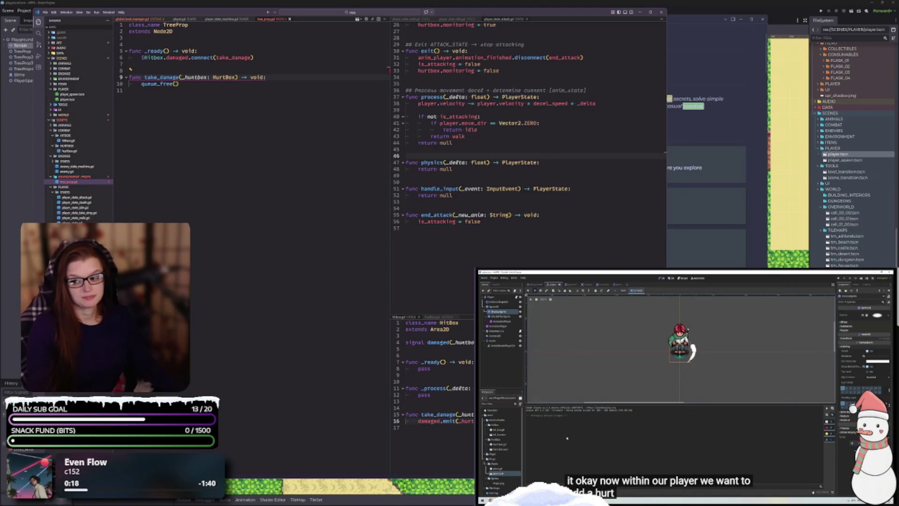
{"action": "key", "text": "alt+Tab"}
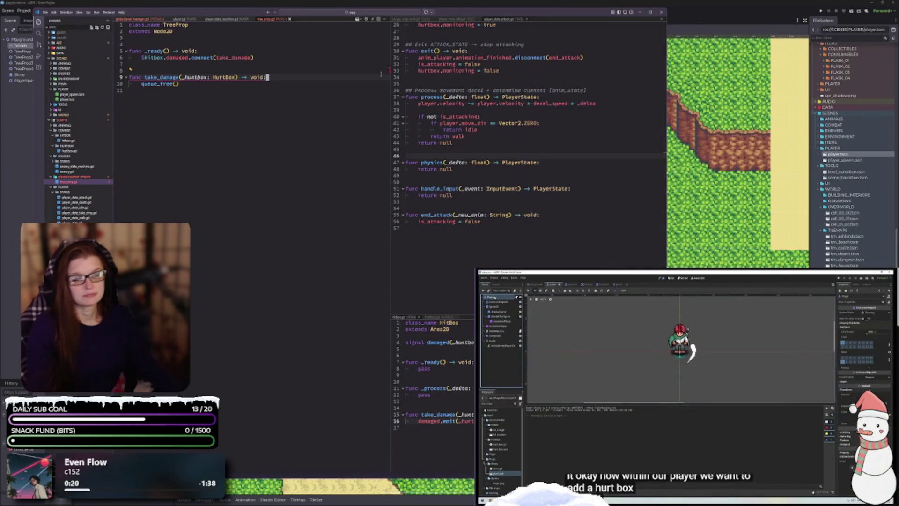
{"action": "left_click", "coordinate": [180, 19]}
{"action": "scroll", "coordinate": [211, 141], "scroll_direction": "down", "scroll_amount": 5}
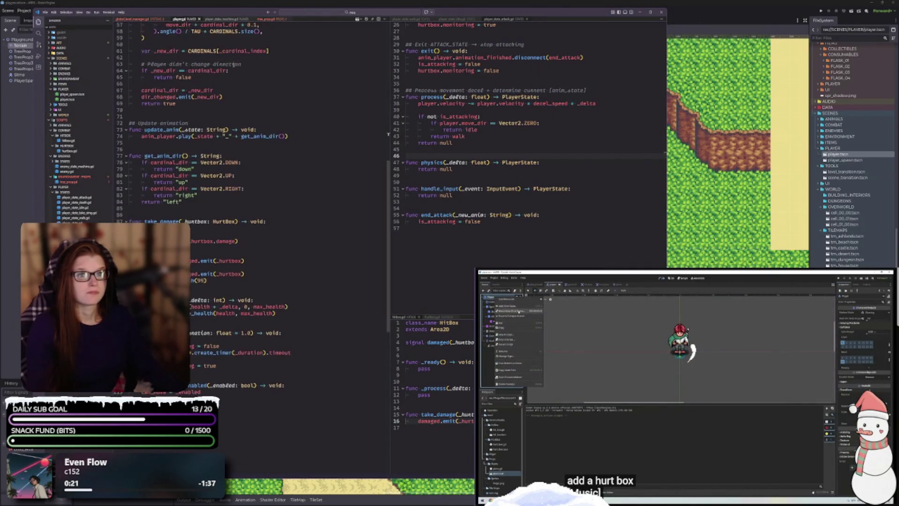
{"action": "scroll", "coordinate": [239, 203], "scroll_direction": "up", "scroll_amount": 10}
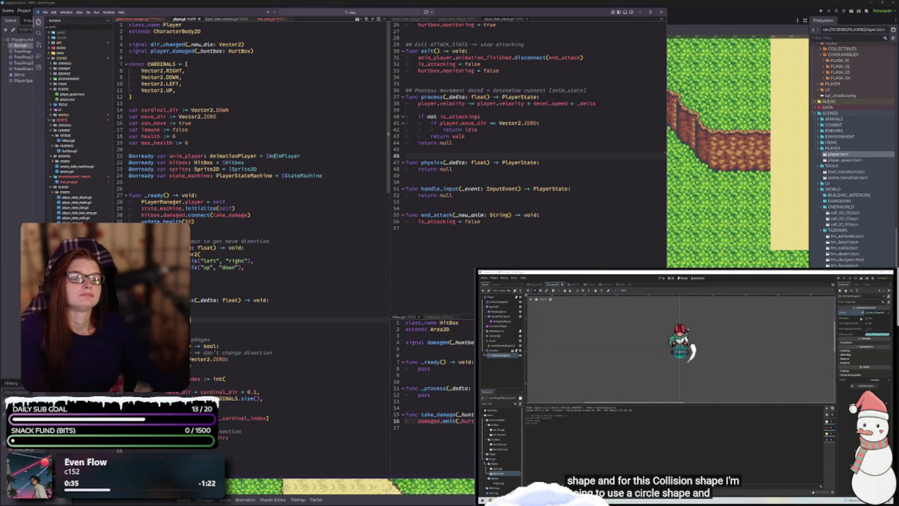
{"action": "left_click", "coordinate": [34, 114]}
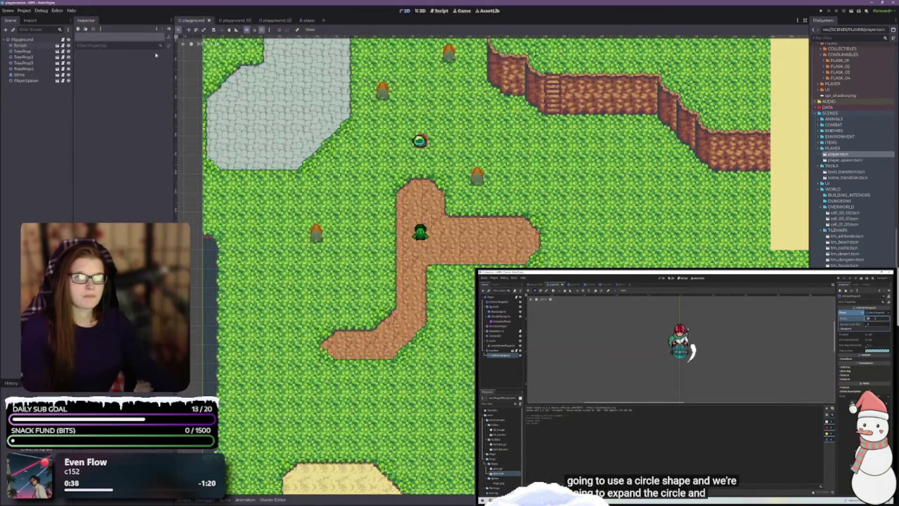
- Open the player scene, inspect the AttackHurtbox node, and switch to VS Code
{"action": "left_click", "coordinate": [302, 21]}
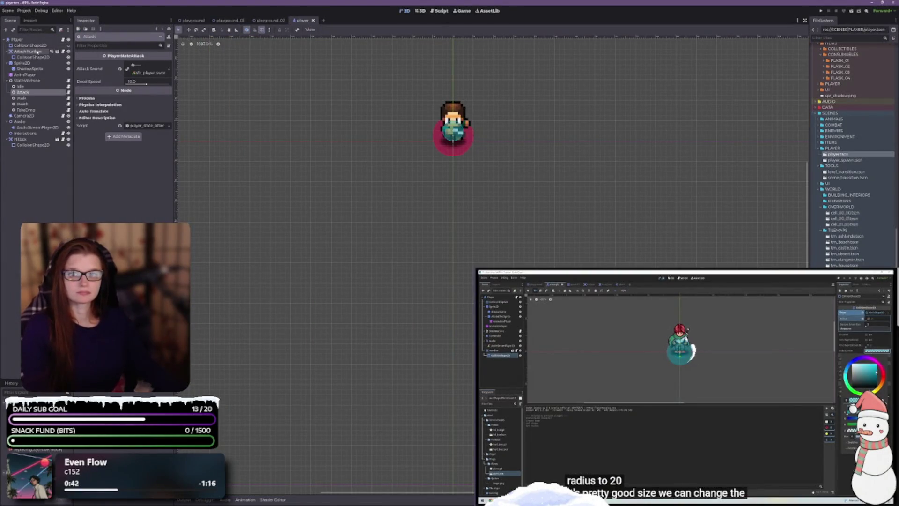
{"action": "left_click", "coordinate": [21, 52]}
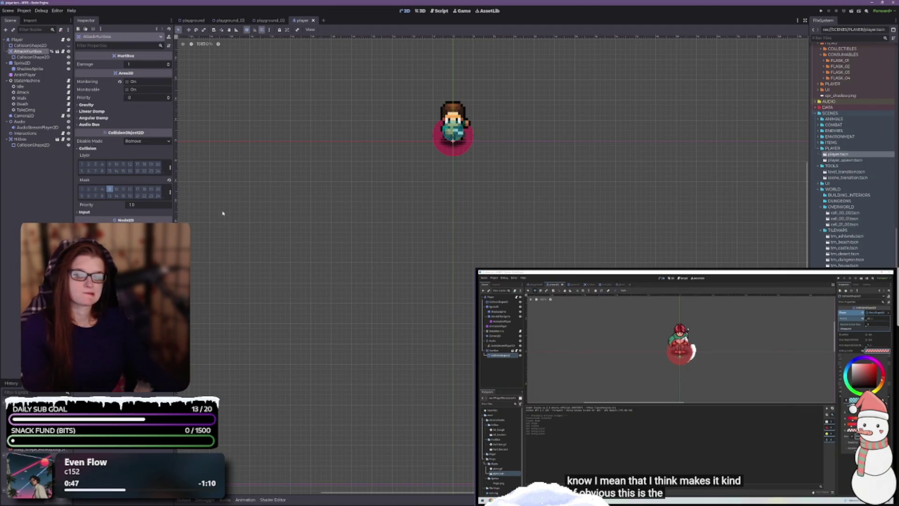
{"action": "key", "text": "alt+Tab"}
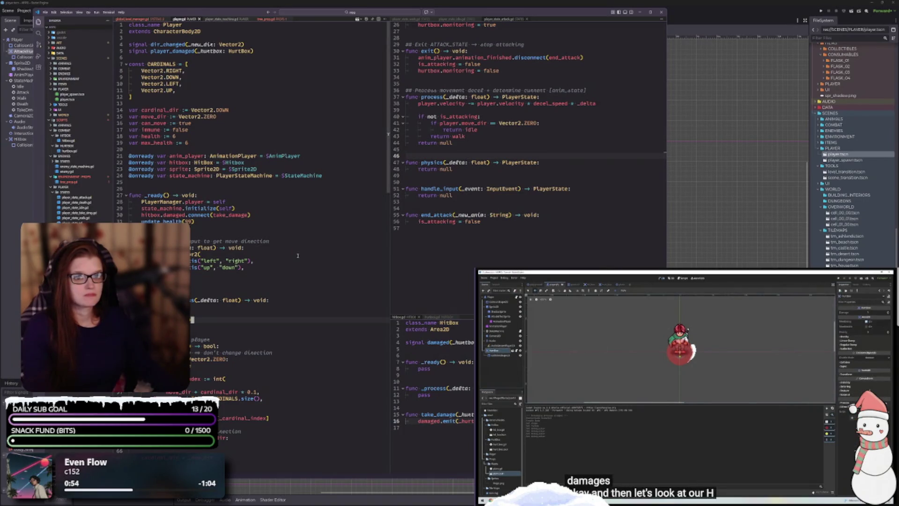
- Drag the VS Code window right to uncover Godot's Scene dock and Inspector
{"action": "left_click_drag", "start_coordinate": [459, 14], "coordinate": [603, 12]}
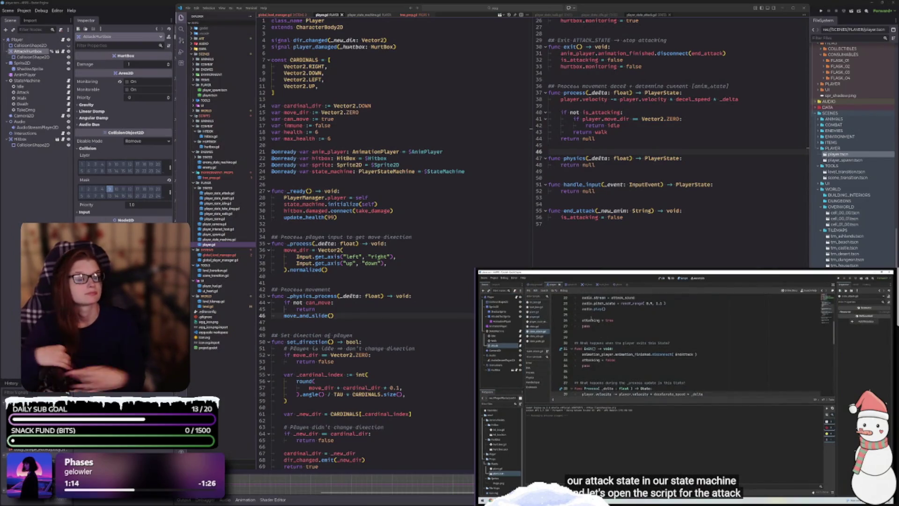
{"action": "scroll", "coordinate": [651, 169], "scroll_direction": "up", "scroll_amount": 8}
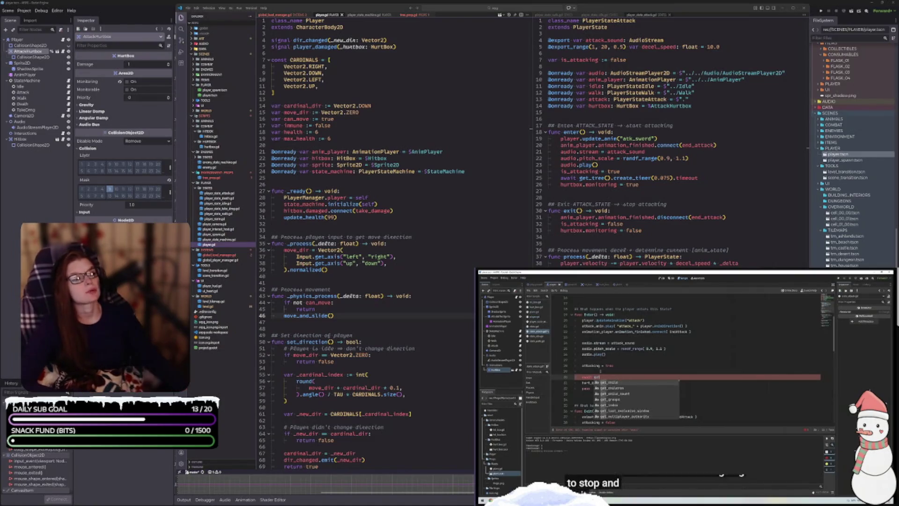
{"action": "scroll", "coordinate": [716, 219], "scroll_direction": "down", "scroll_amount": 3}
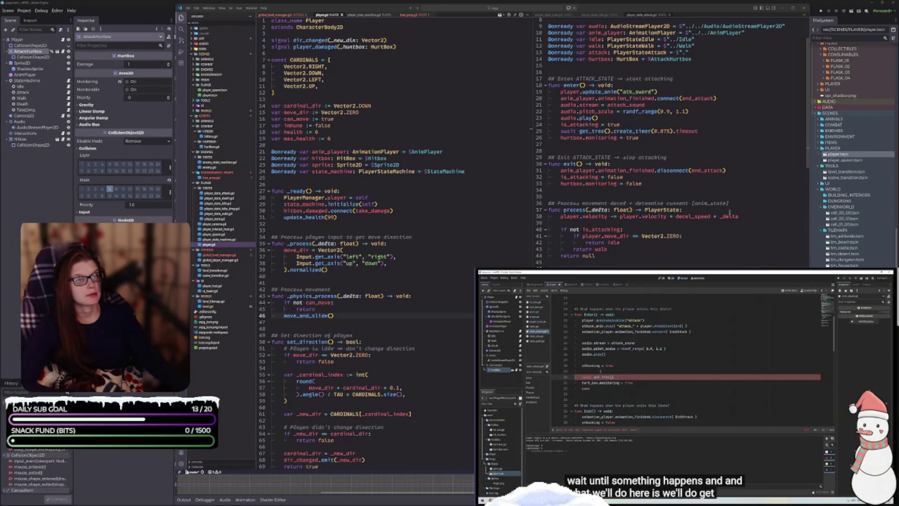
- Examine line 25's await on the 0.075-second create_timer timeout in the attack script
{"action": "left_click", "coordinate": [567, 131]}
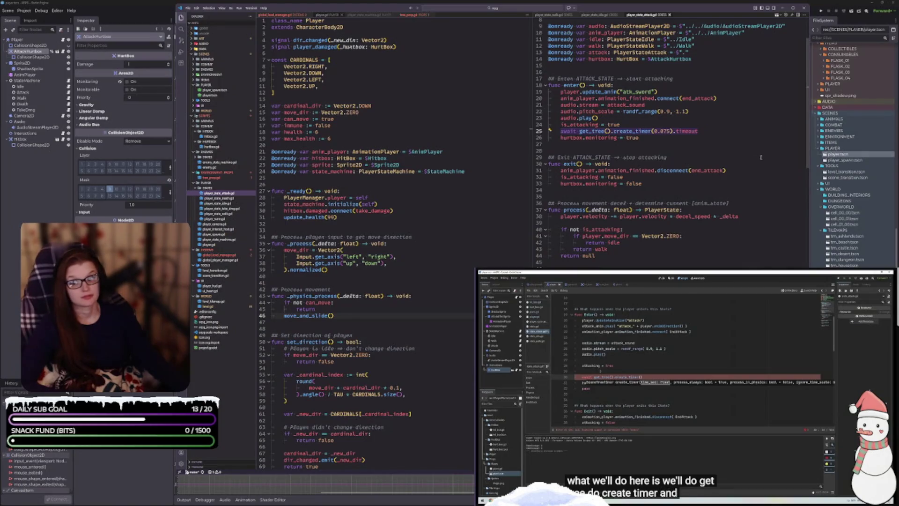
{"action": "left_click", "coordinate": [710, 131]}
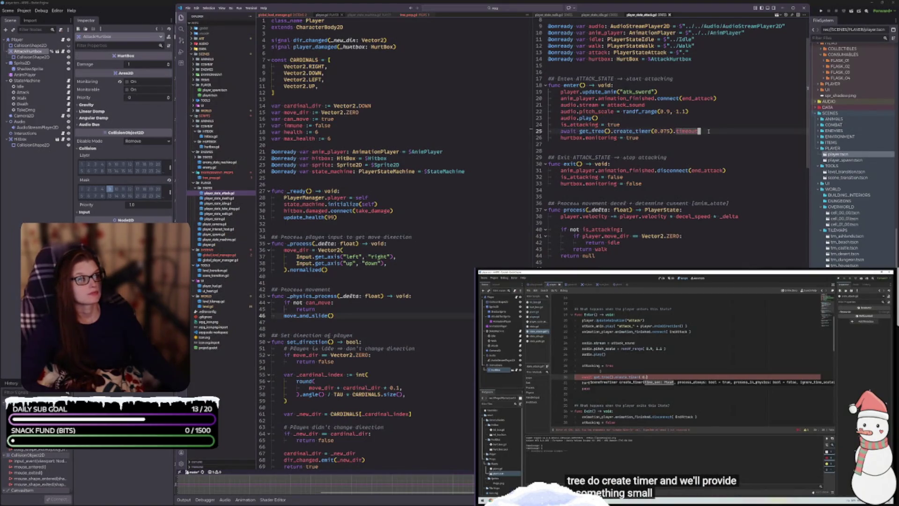
{"action": "left_click", "coordinate": [665, 131]}
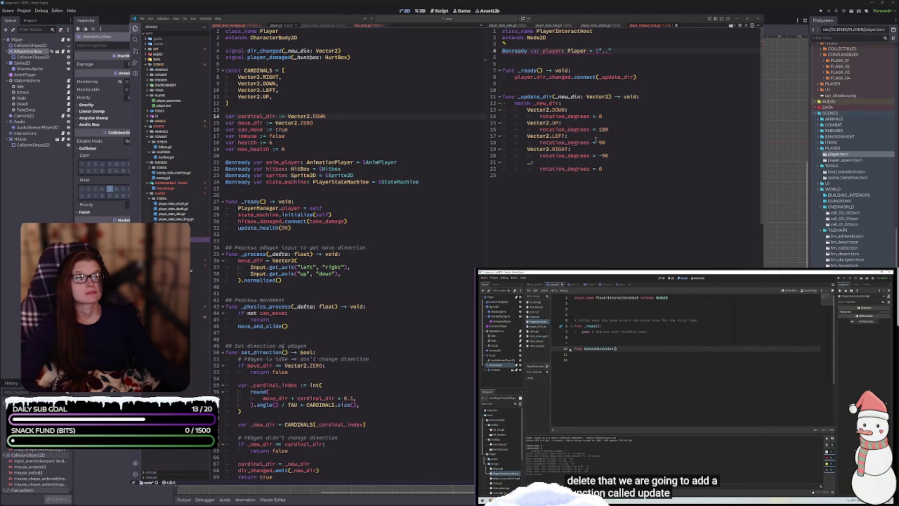
- Try the quick fix for the unknown Player type error, dismiss it, and return to Godot
{"action": "left_click", "coordinate": [503, 44]}
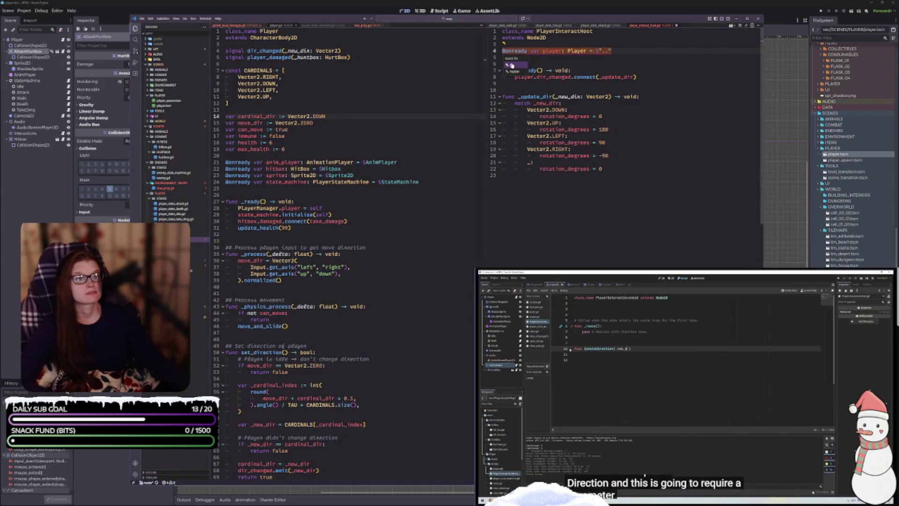
{"action": "left_click", "coordinate": [512, 65]}
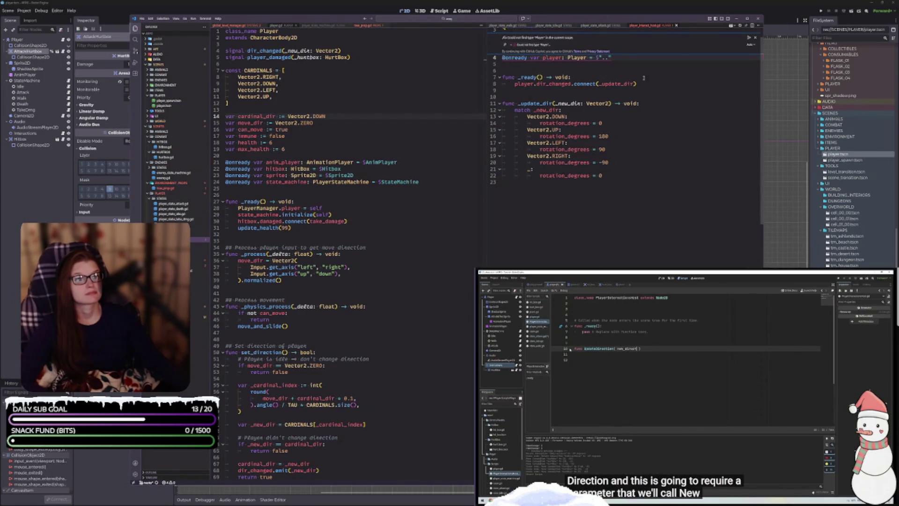
{"action": "scroll", "coordinate": [644, 78], "scroll_direction": "up", "scroll_amount": 1}
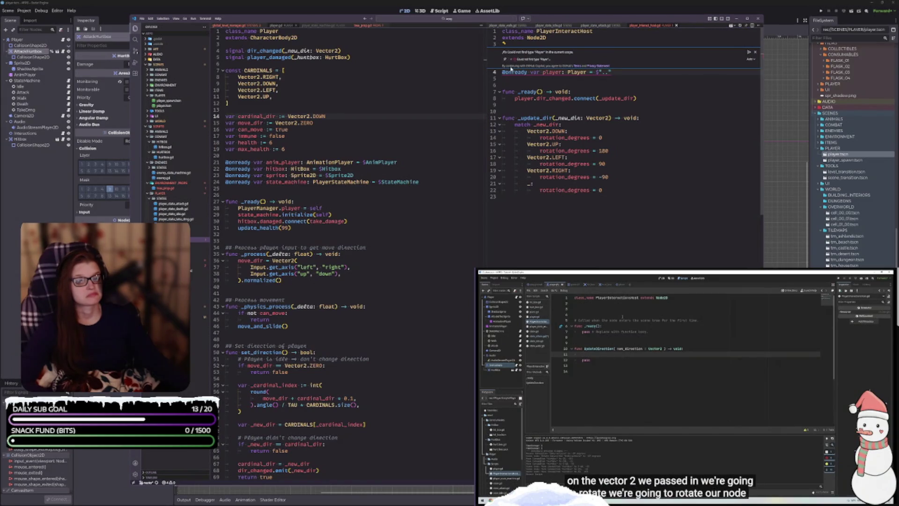
{"action": "left_click", "coordinate": [755, 52]}
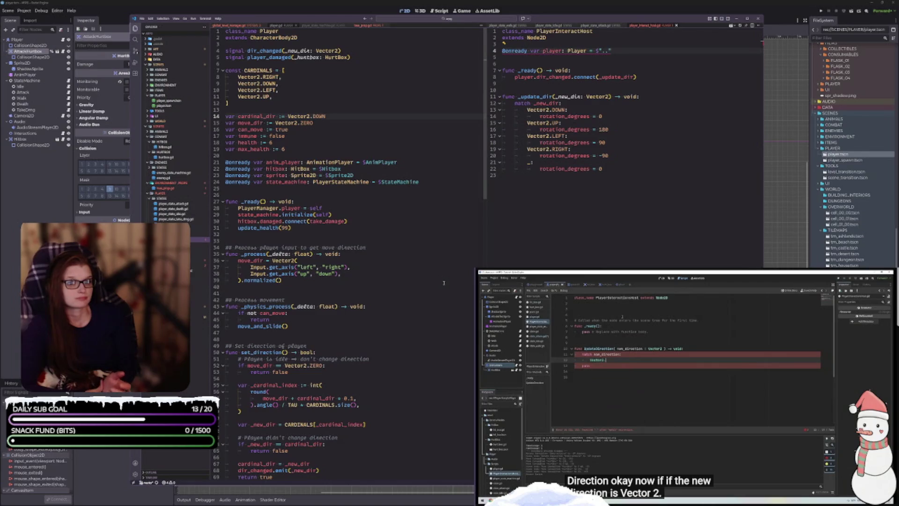
{"action": "left_click", "coordinate": [684, 384]}
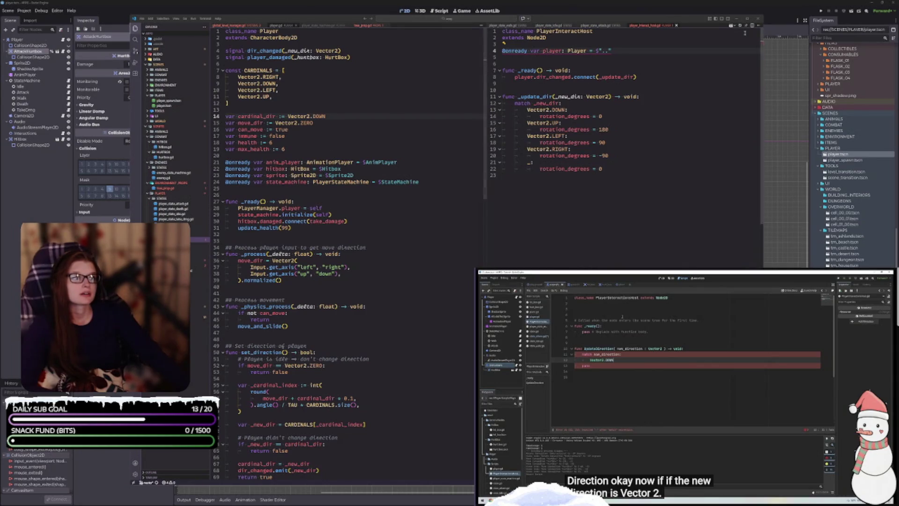
{"action": "left_click", "coordinate": [797, 10]}
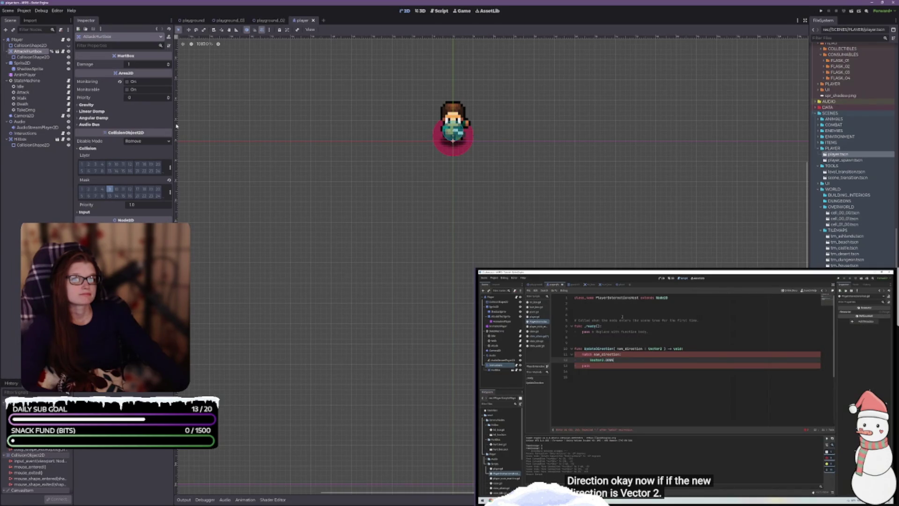
- Browse Godot's top menus without choosing anything, then switch back to the script editor
{"action": "left_click", "coordinate": [25, 11]}
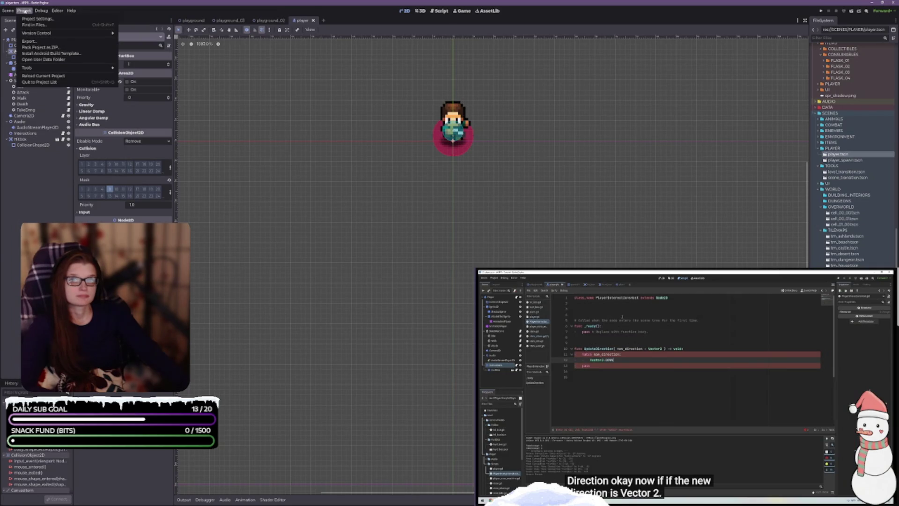
{"action": "mouse_move", "coordinate": [8, 10]}
{"action": "mouse_move", "coordinate": [37, 10]}
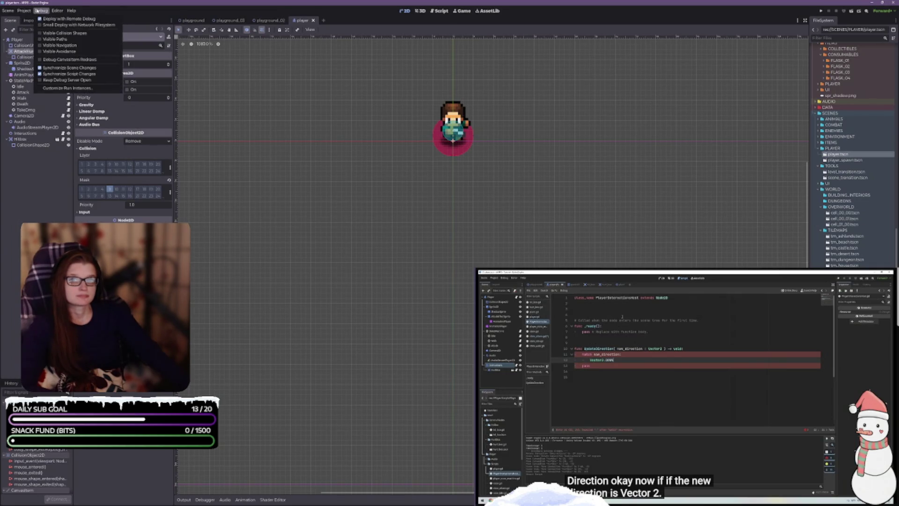
{"action": "left_click", "coordinate": [483, 230]}
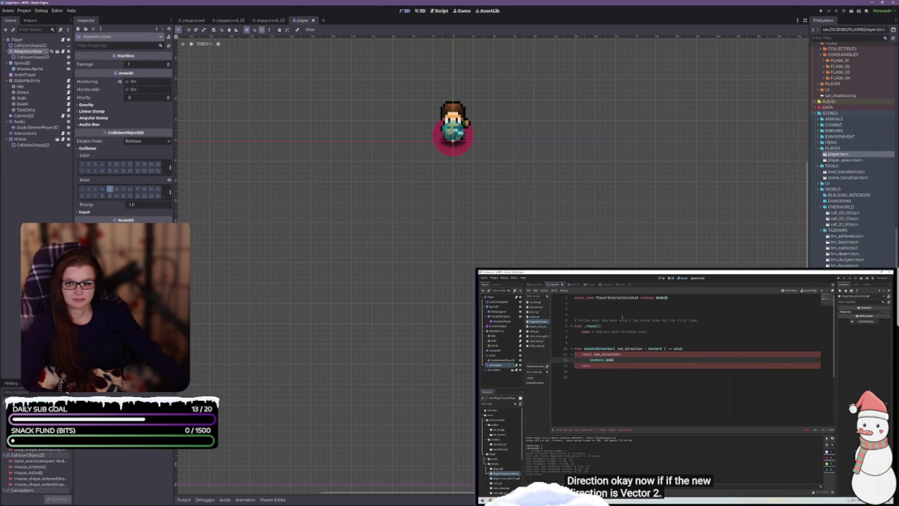
{"action": "key", "text": "alt+Tab"}
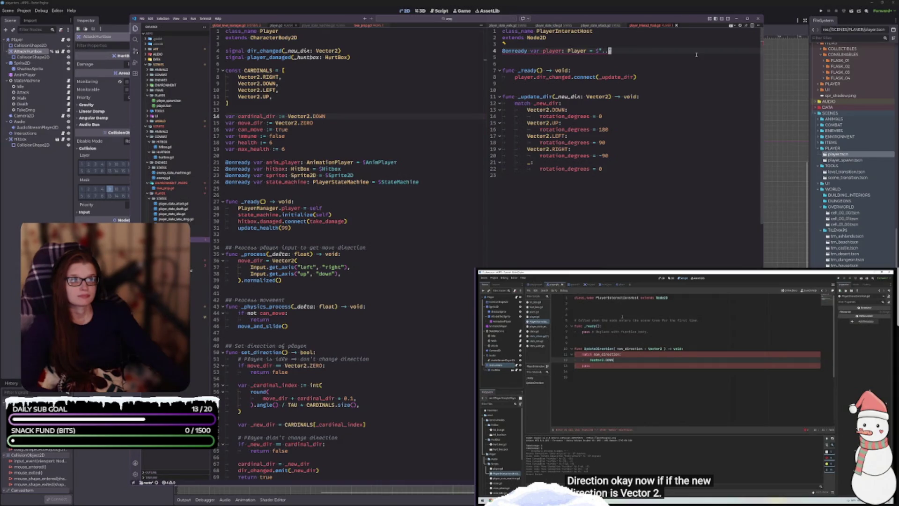
- Remove the extra dot from the player node path and save PlayerInteractHost
{"action": "key", "text": "BackSpace"}
{"action": "key", "text": "ctrl+s"}
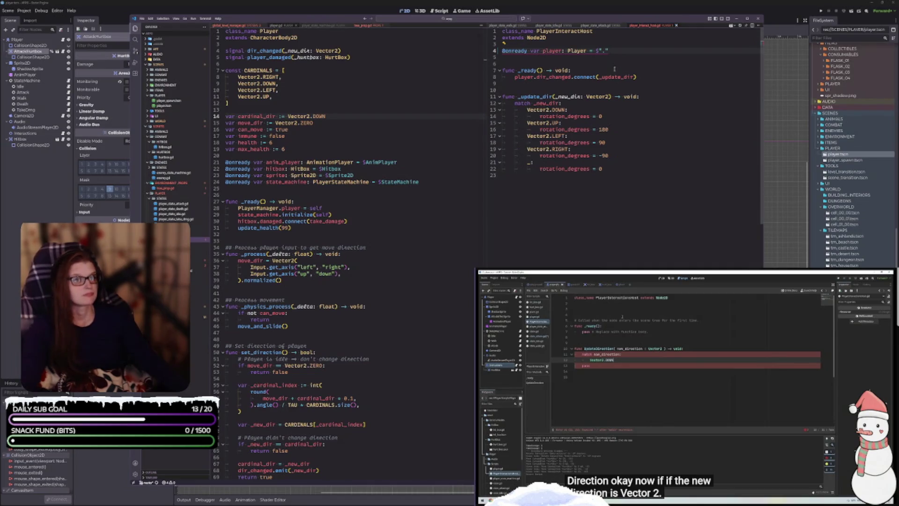
{"action": "left_click", "coordinate": [633, 181]}
- Try 'Player' as the line 4 node path, then undo it back to '..' and save
{"action": "mouse_move", "coordinate": [566, 49]}
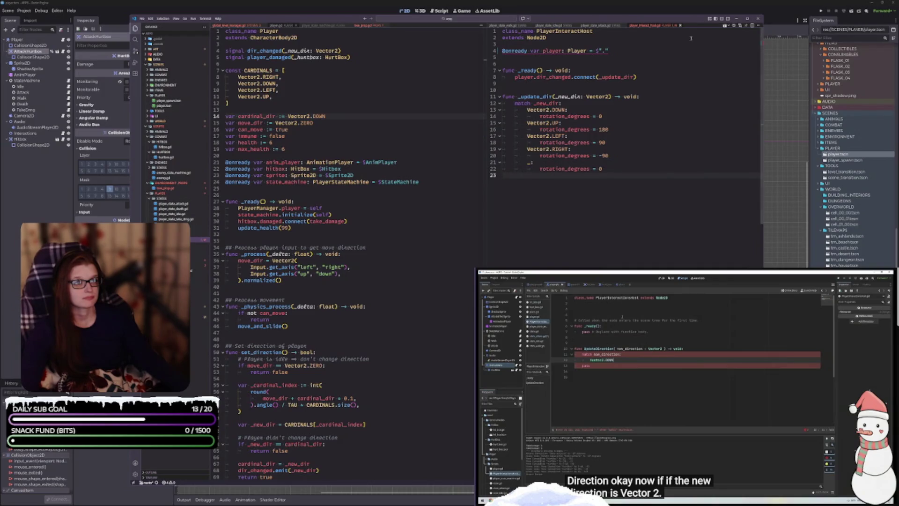
{"action": "left_click", "coordinate": [612, 49]}
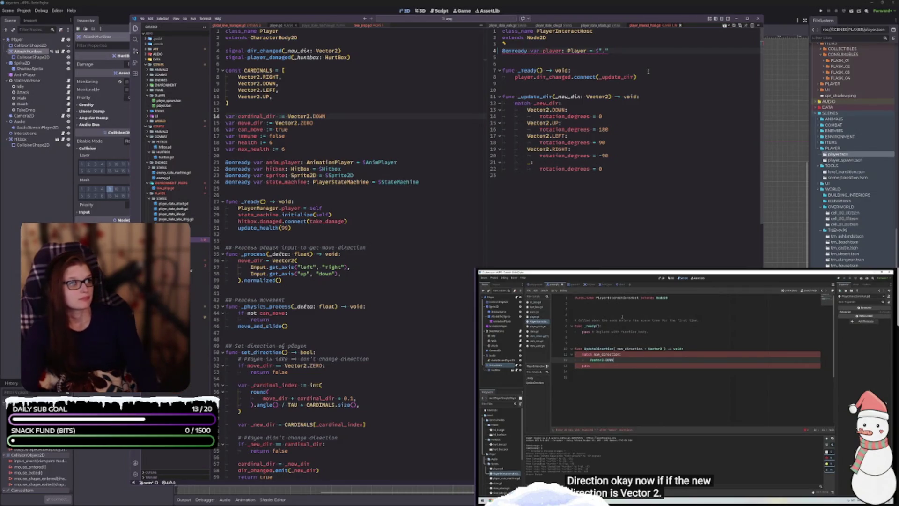
{"action": "type", "text": "Playe"}
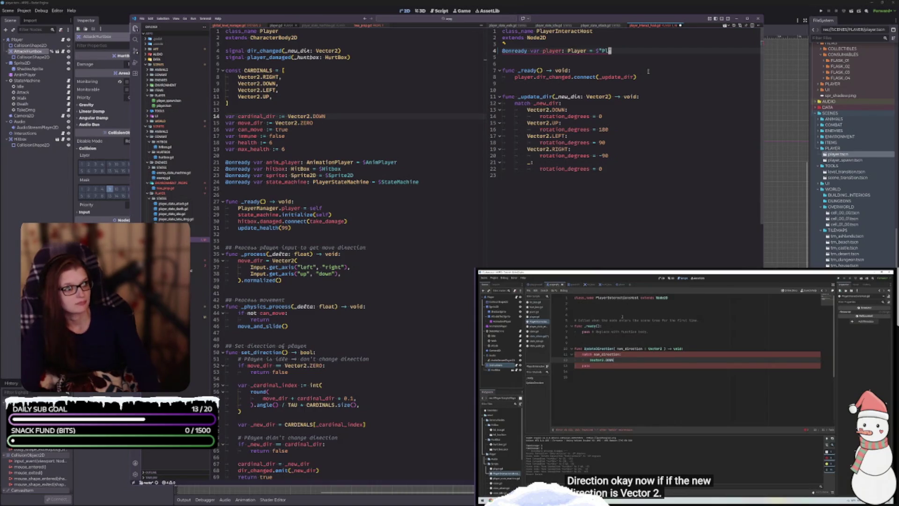
{"action": "type", "text": "r"}
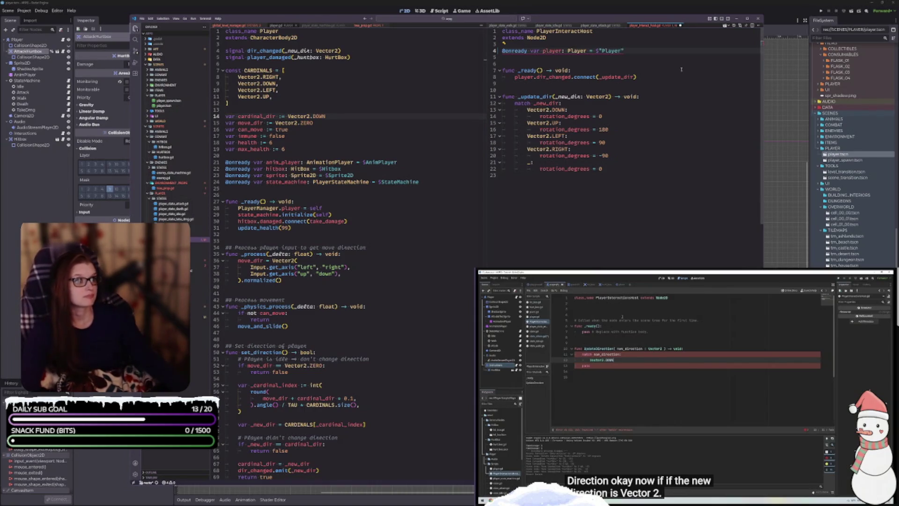
{"action": "left_click", "coordinate": [662, 77]}
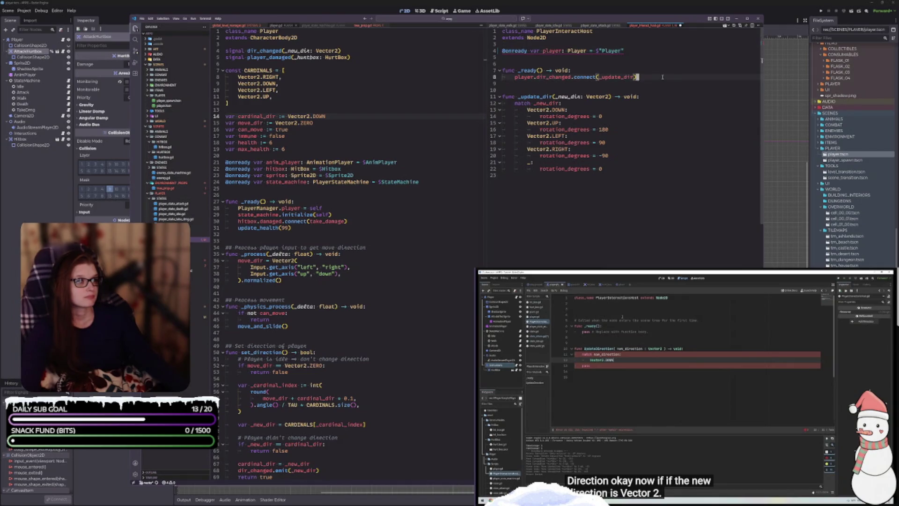
{"action": "key", "text": "ctrl+s"}
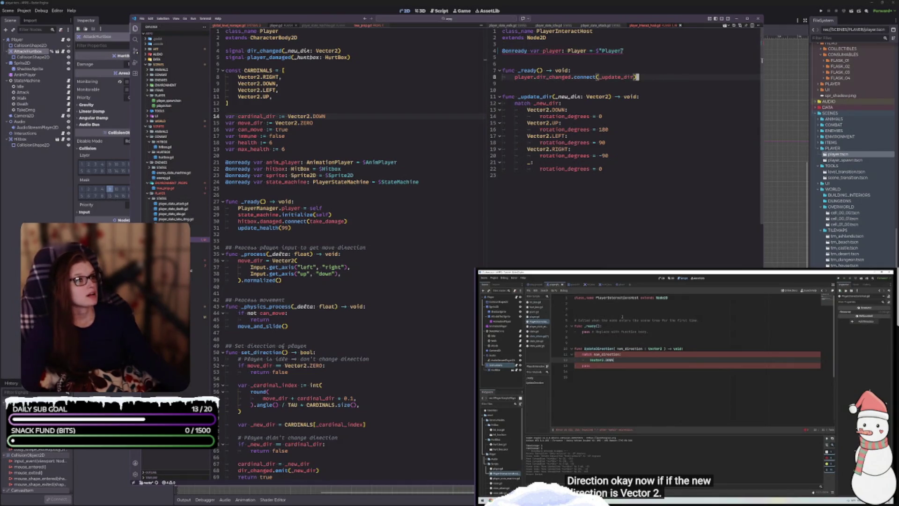
{"action": "key", "text": "ctrl+z"}
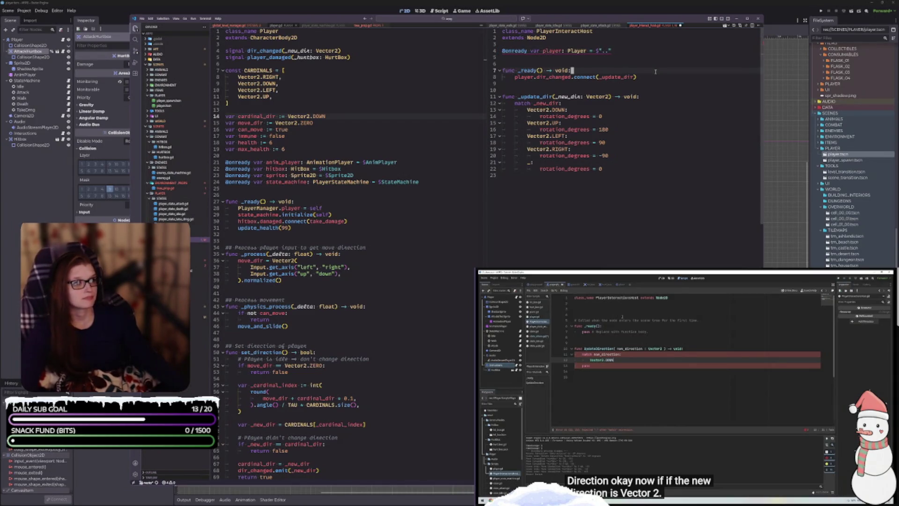
{"action": "key", "text": "ctrl+s"}
{"action": "left_click", "coordinate": [631, 50]}
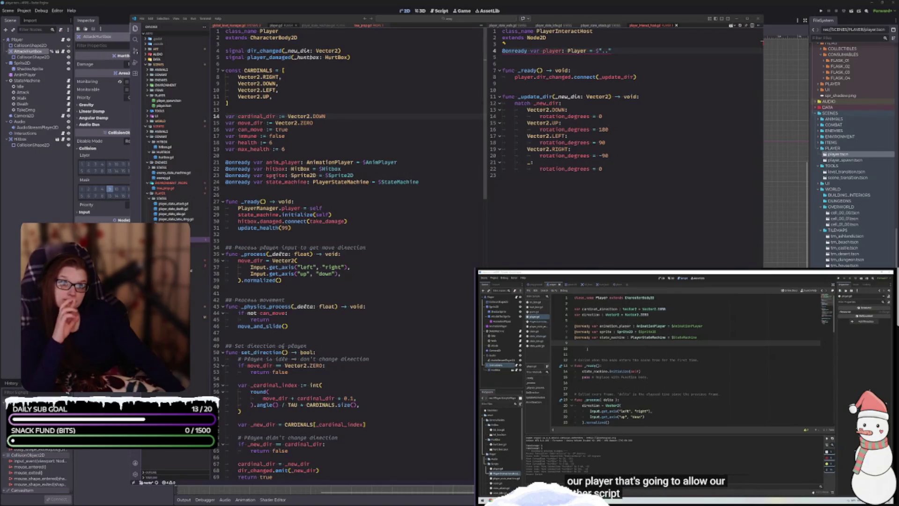
{"action": "mouse_move", "coordinate": [333, 51]}
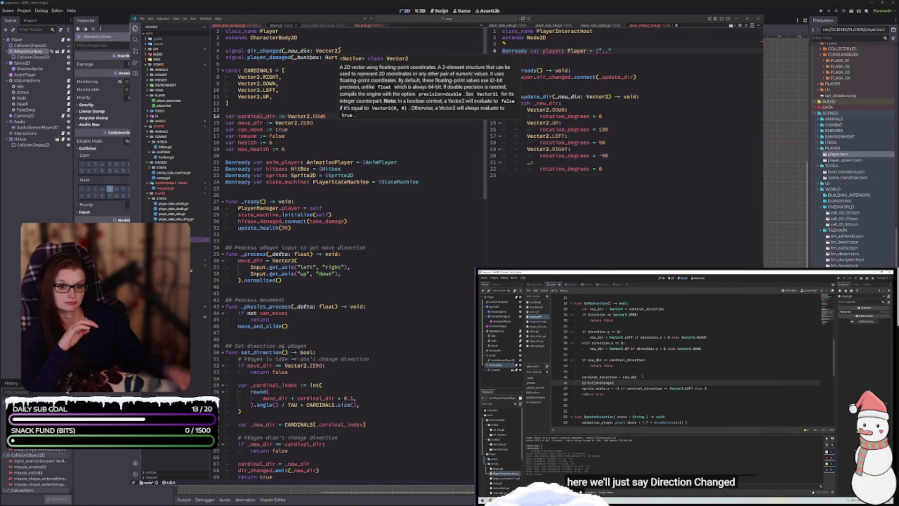
{"action": "scroll", "coordinate": [390, 253], "scroll_direction": "down", "scroll_amount": 1}
{"action": "scroll", "coordinate": [389, 253], "scroll_direction": "down", "scroll_amount": 5}
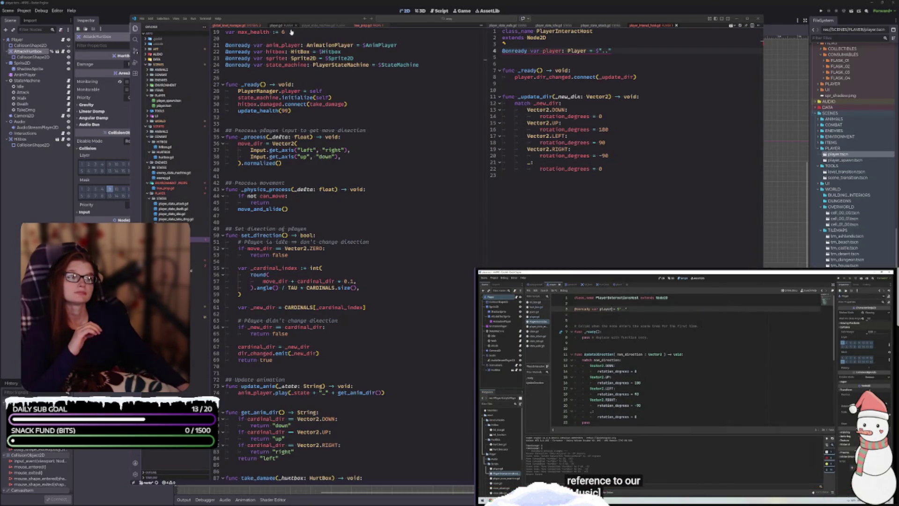
- Delete the ': Player' type hint, then the entire player declaration on line 4
{"action": "double_click", "coordinate": [586, 51]}
{"action": "key", "text": "BackSpace"}
{"action": "key", "text": "BackSpace"}
{"action": "key", "text": "BackSpace"}
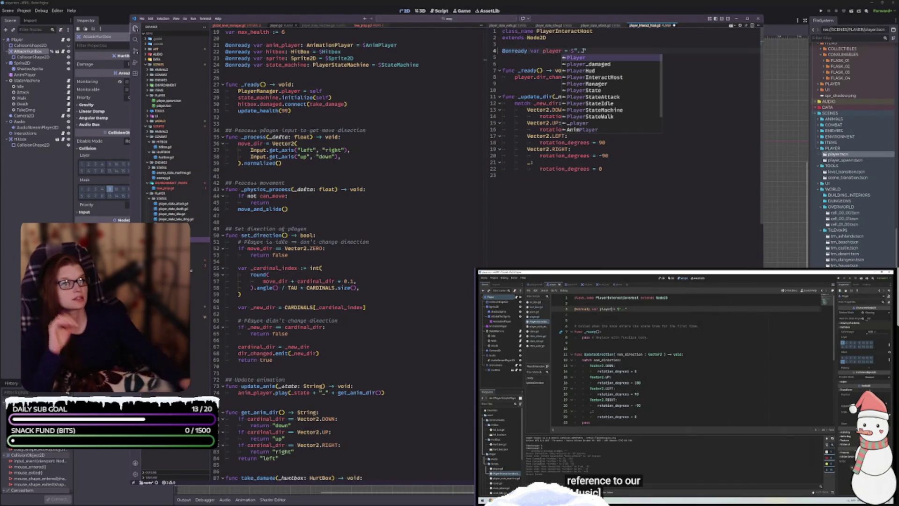
{"action": "left_click", "coordinate": [680, 200]}
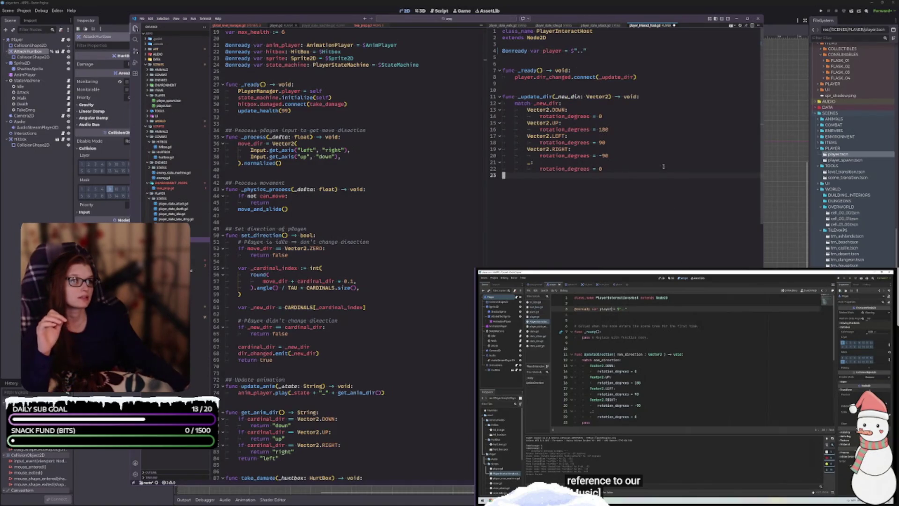
{"action": "double_click", "coordinate": [557, 51]}
{"action": "left_click", "coordinate": [585, 63]}
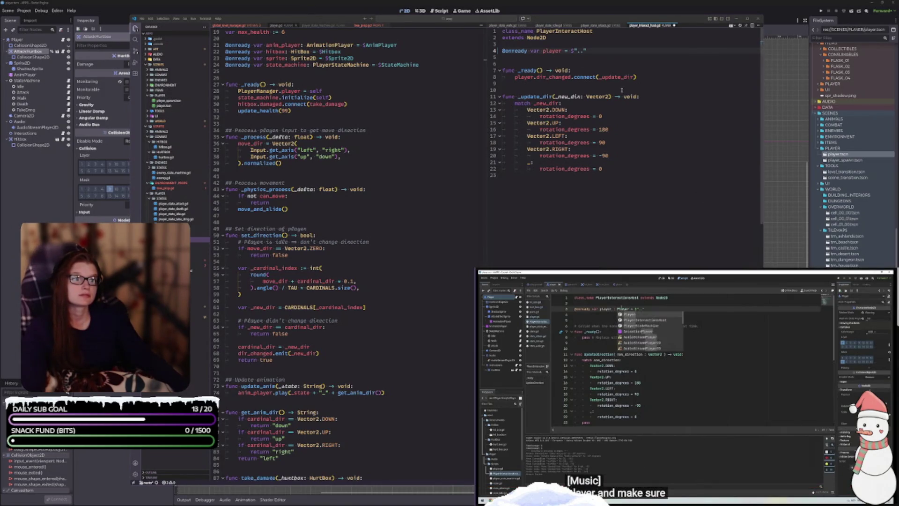
{"action": "key", "text": "shift+Home"}
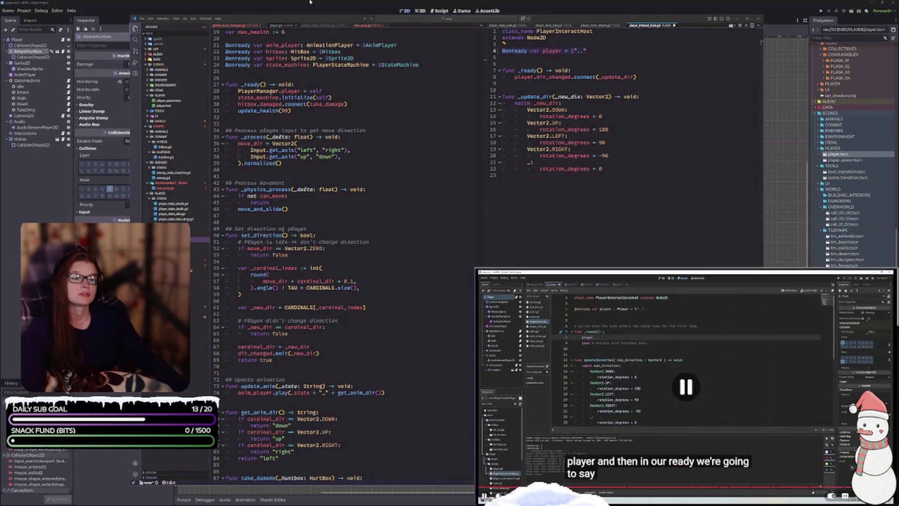
{"action": "double_click", "coordinate": [566, 50]}
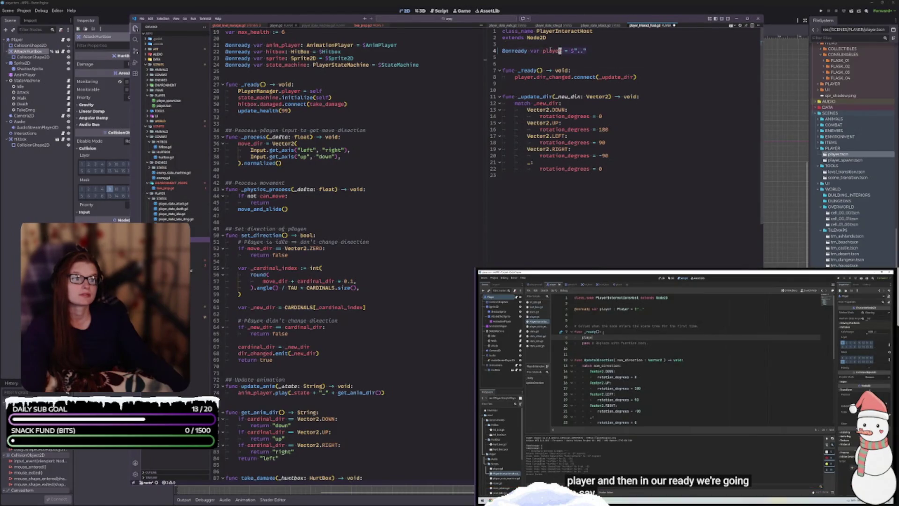
{"action": "key", "text": "BackSpace"}
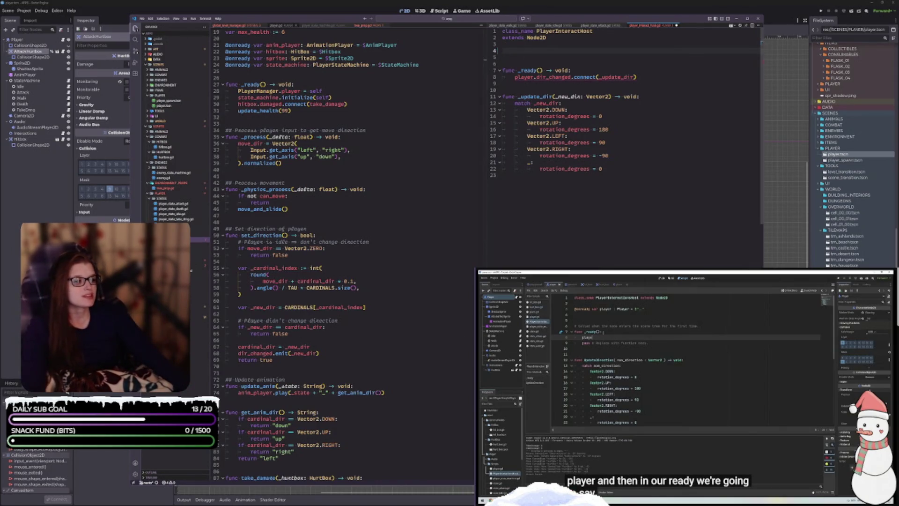
- Close the split script pane and show the scene tree preview beside PlayerInteractHost
{"action": "left_click", "coordinate": [753, 27]}
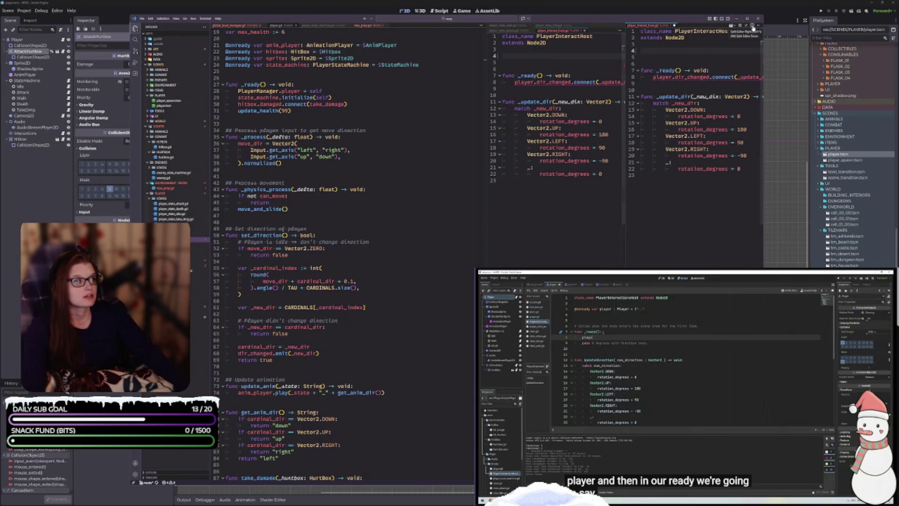
{"action": "left_click", "coordinate": [675, 26]}
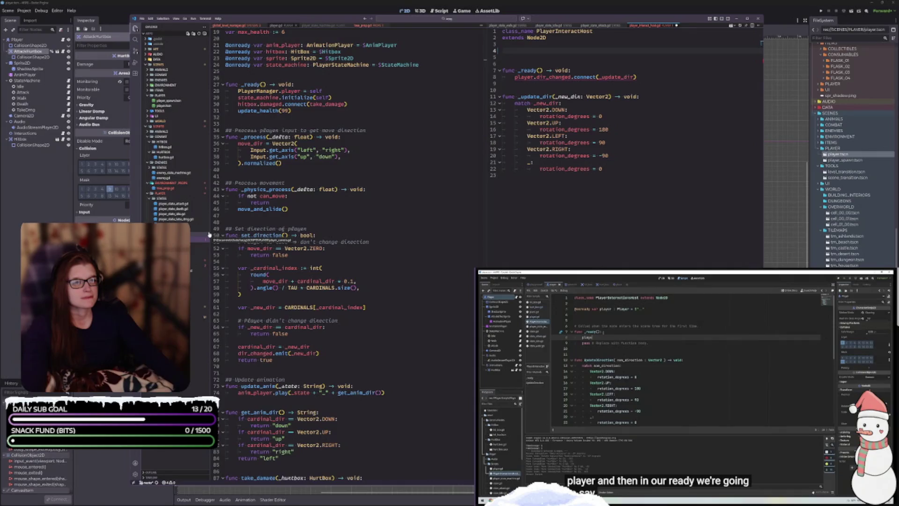
{"action": "left_click", "coordinate": [729, 19]}
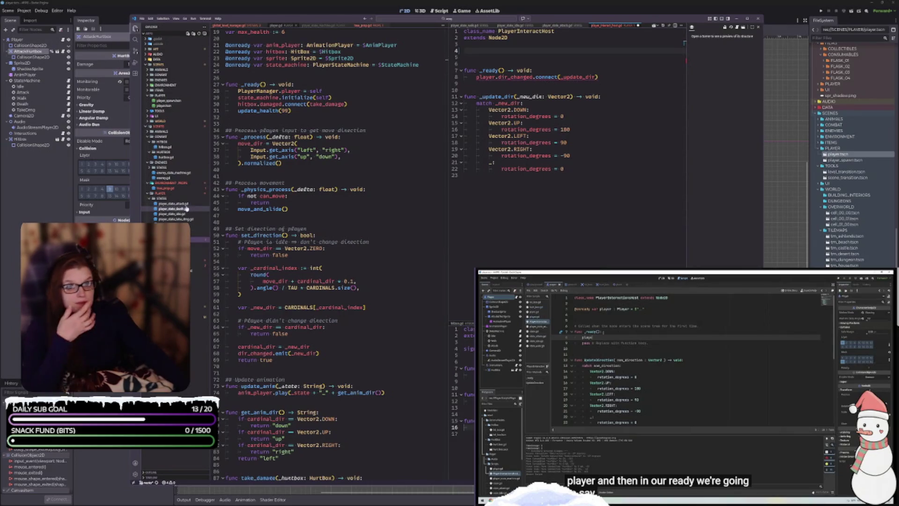
- Drag the Player node from player.tscn into the PlayerInteractHost script, following the tutorial
{"action": "left_click", "coordinate": [166, 105]}
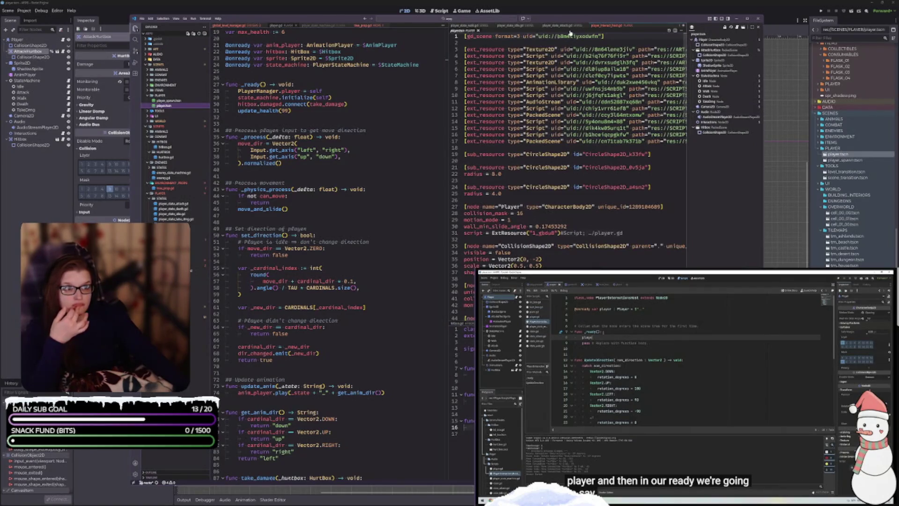
{"action": "left_click", "coordinate": [612, 27]}
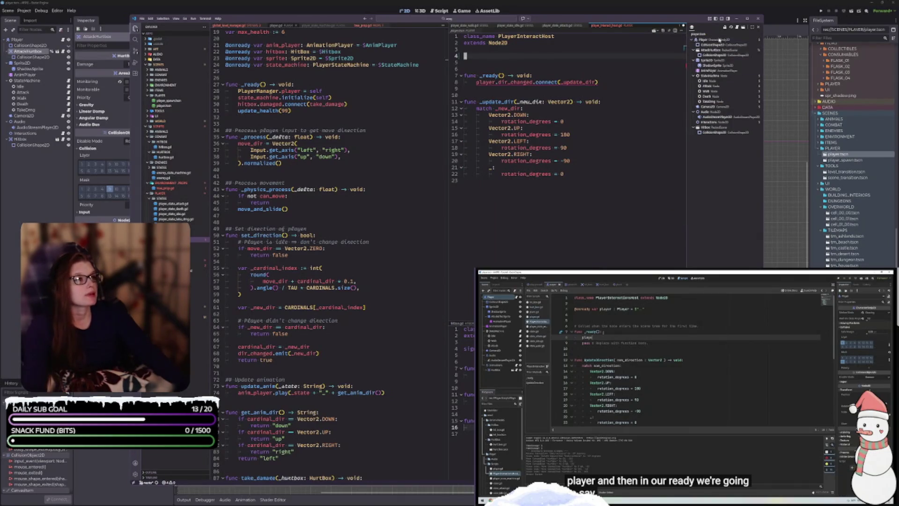
{"action": "mouse_move", "coordinate": [699, 43]}
{"action": "left_mouse_down"}
{"action": "mouse_move", "coordinate": [510, 59]}
{"action": "mouse_move", "coordinate": [693, 47]}
{"action": "left_mouse_up"}
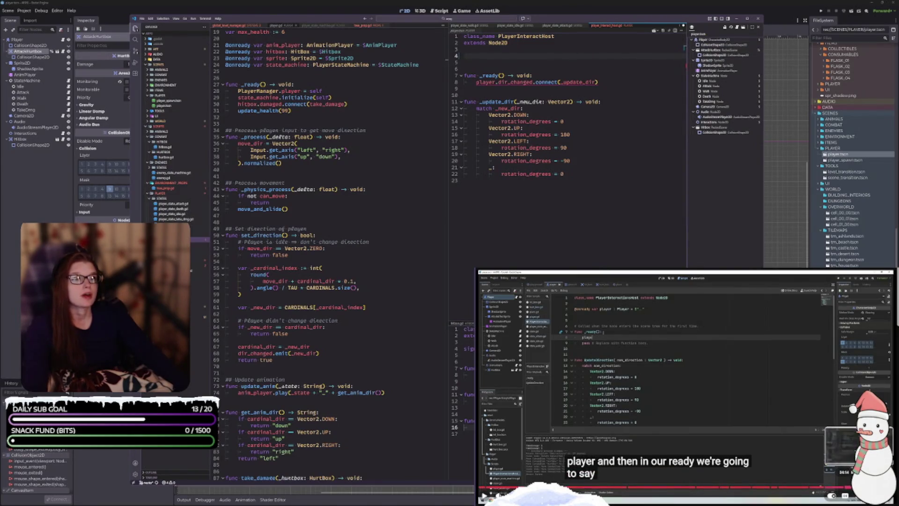
{"action": "left_click", "coordinate": [548, 487]}
{"action": "left_click", "coordinate": [680, 377]}
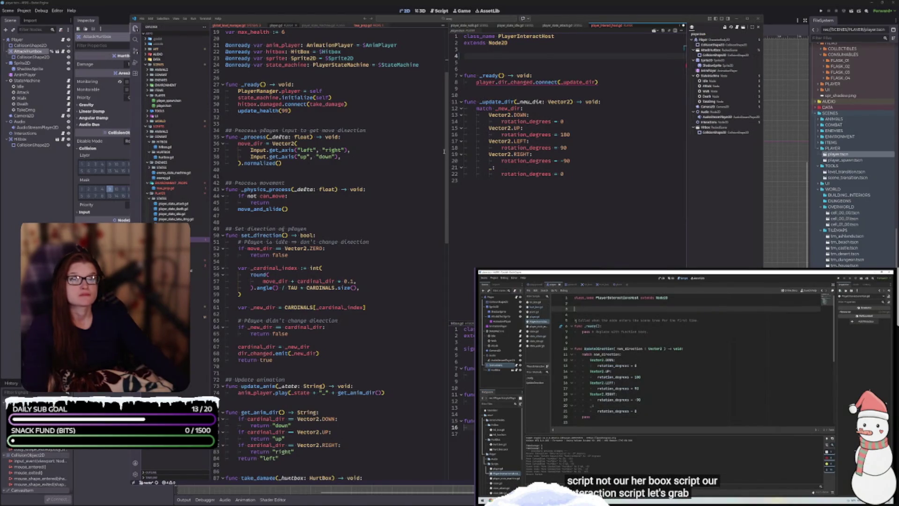
{"action": "left_click", "coordinate": [666, 365]}
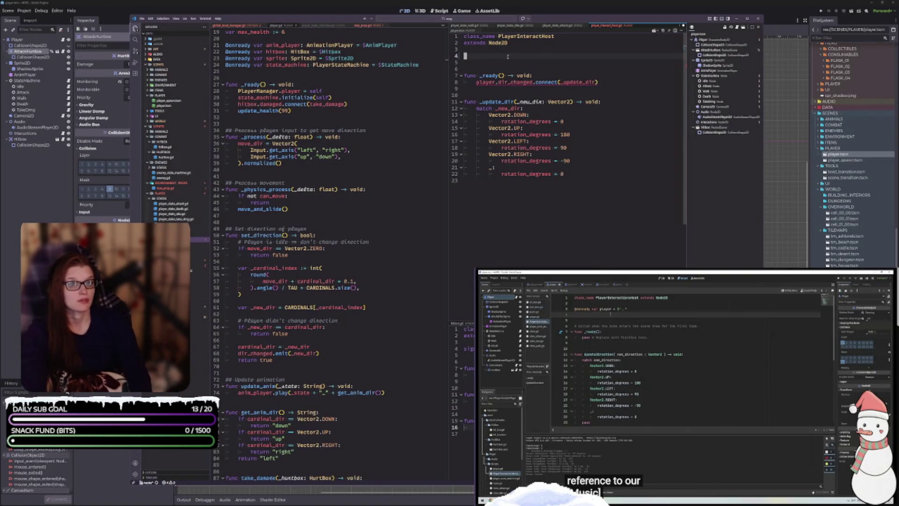
- Write 'onready var player =' typed as ': Player' on line 4, then remove the unrecognised type
{"action": "type", "text": "@onready "}
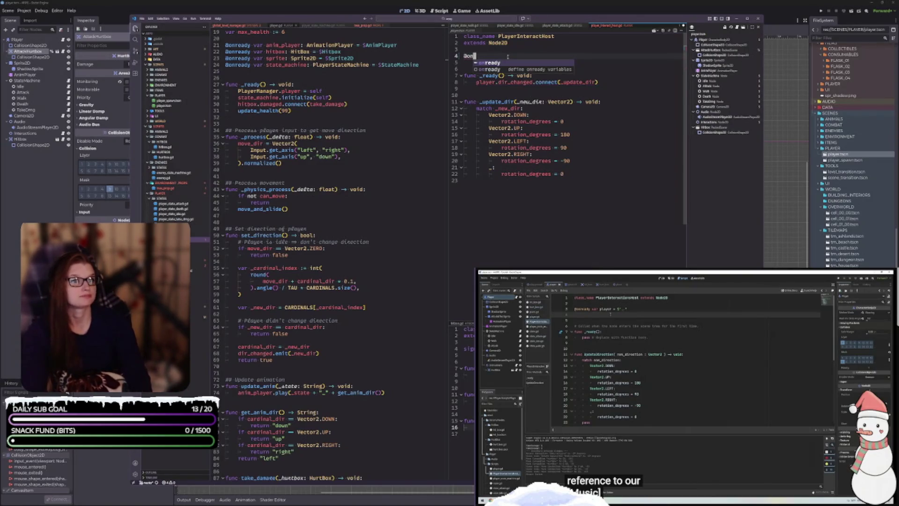
{"action": "type", "text": "var player"}
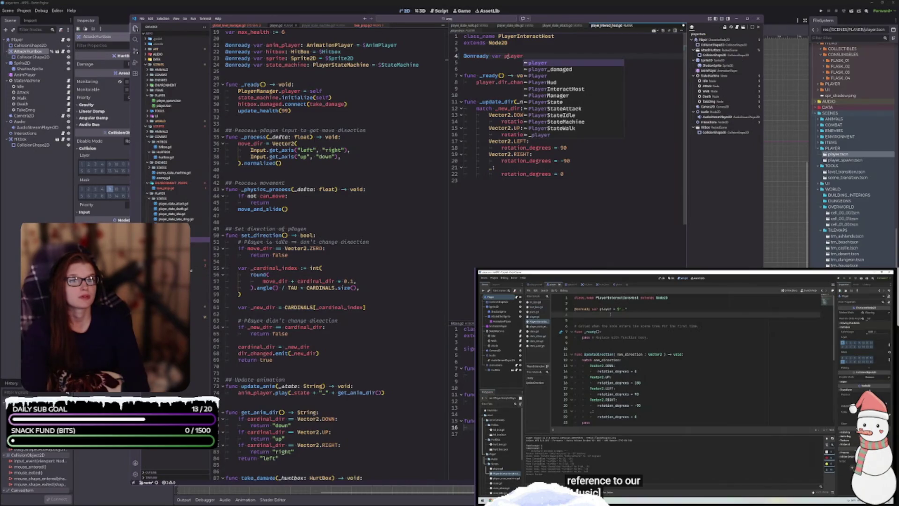
{"action": "type", "text": " = $\".."}
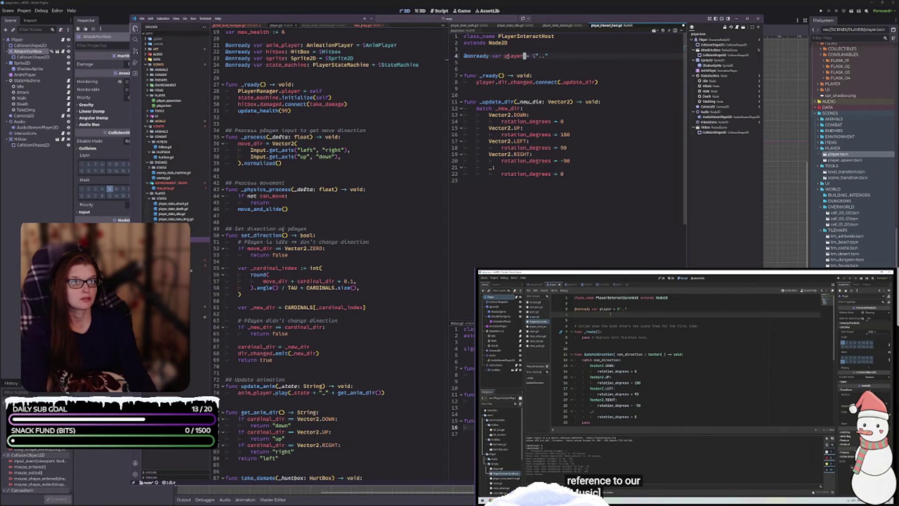
{"action": "type", "text": ": Player"}
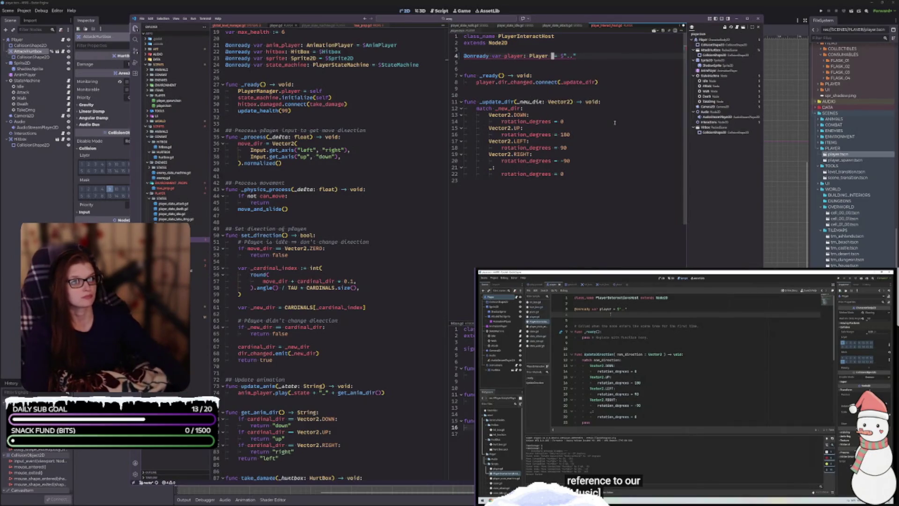
{"action": "key", "text": "BackSpace"}
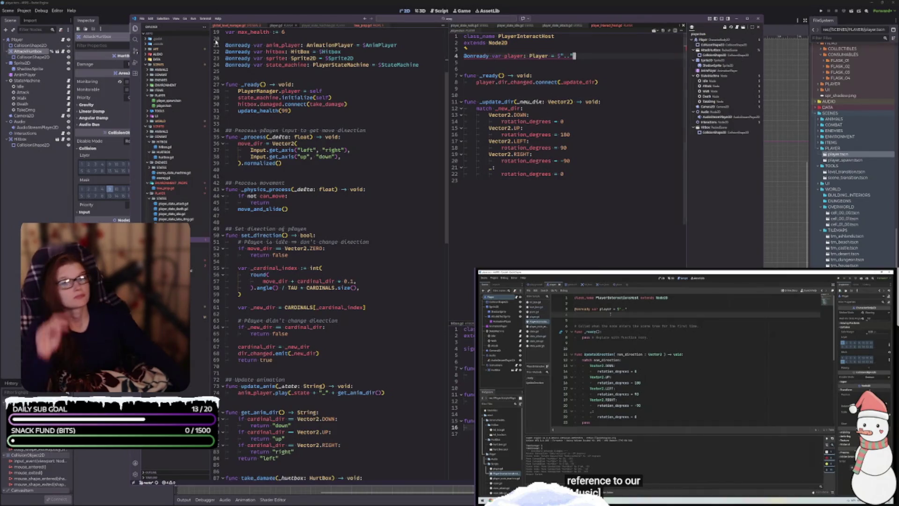
{"action": "left_click", "coordinate": [681, 381]}
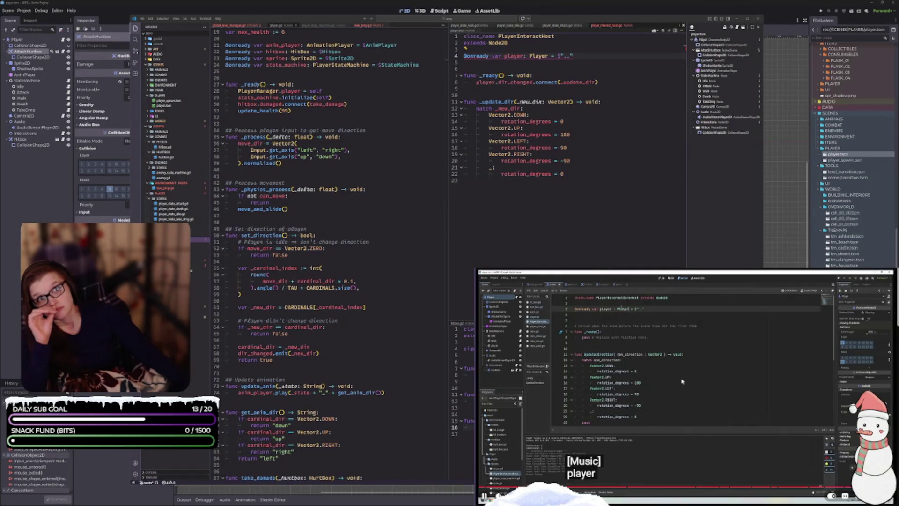
{"action": "left_click", "coordinate": [712, 390]}
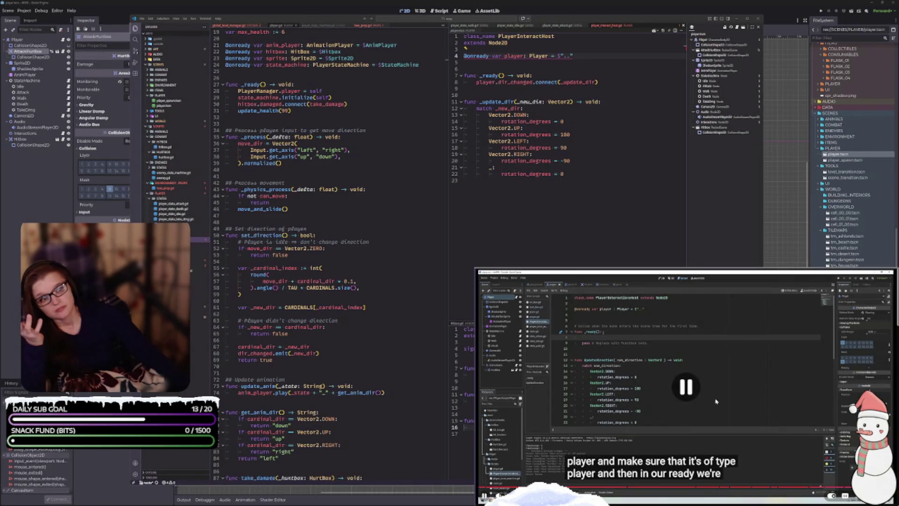
{"action": "mouse_move", "coordinate": [531, 56]}
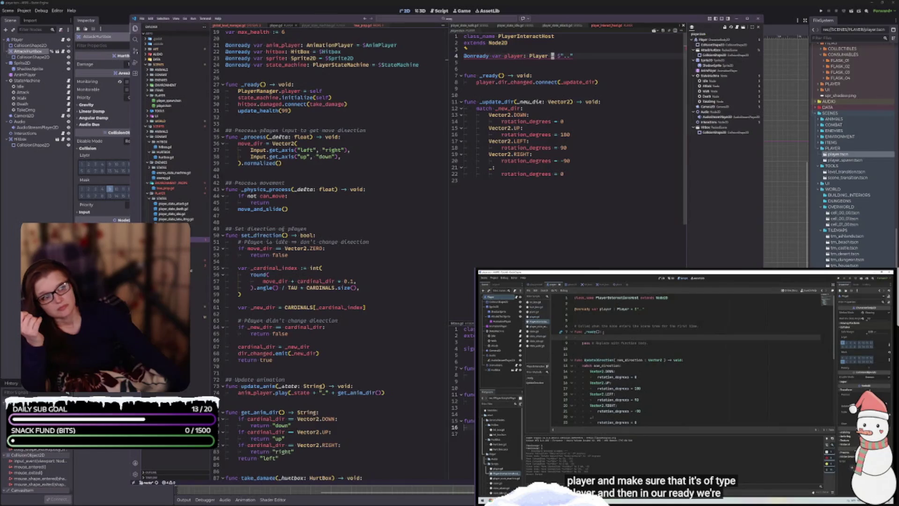
{"action": "key", "text": "BackSpace"}
{"action": "key", "text": "BackSpace"}
{"action": "key", "text": "BackSpace"}
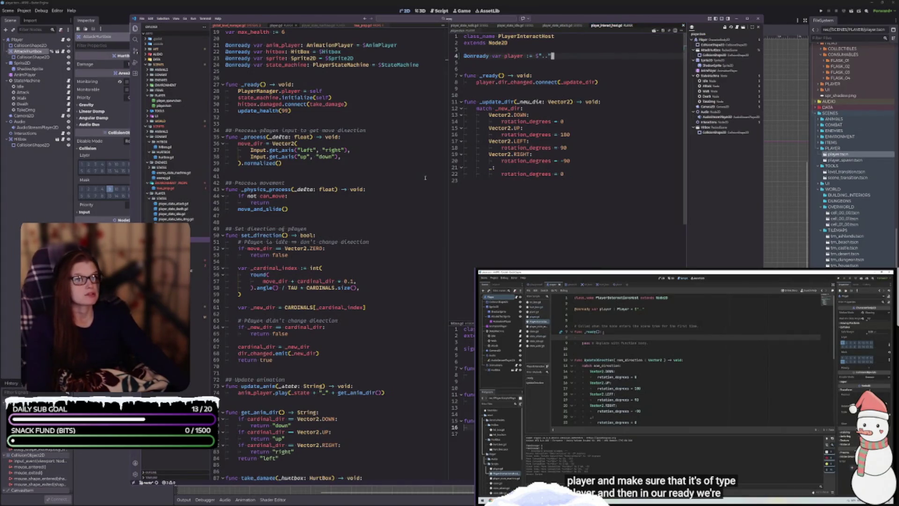
- Scroll the Player script up to its class_name line, resume the tutorial, and leave the script window
{"action": "scroll", "coordinate": [311, 97], "scroll_direction": "up", "scroll_amount": 6}
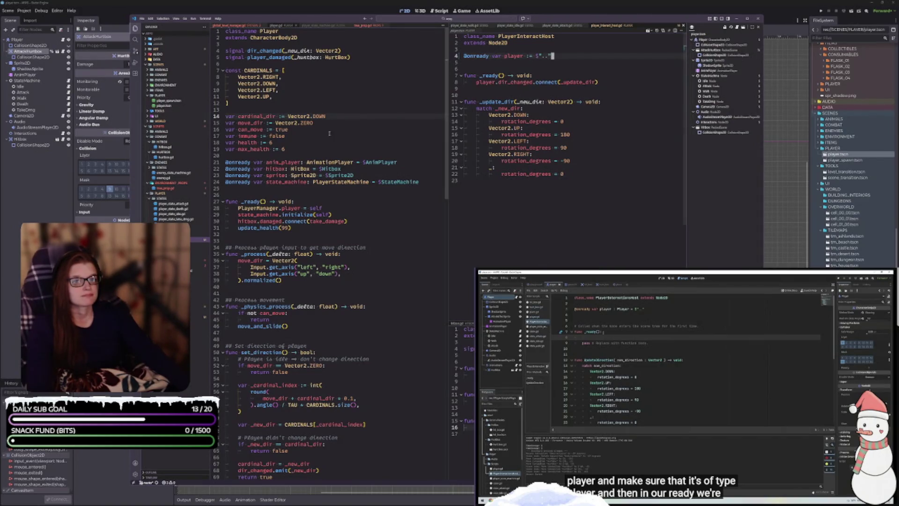
{"action": "left_click", "coordinate": [756, 504]}
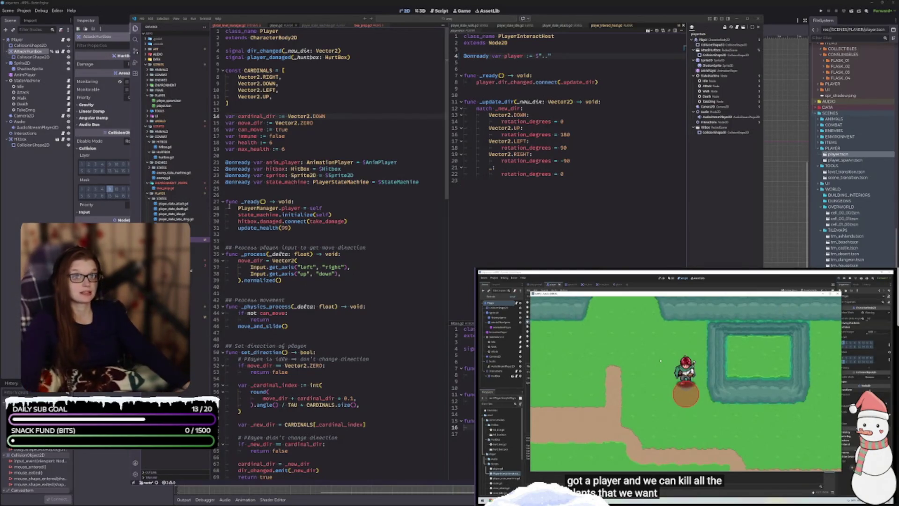
{"action": "key", "text": "alt+Tab"}
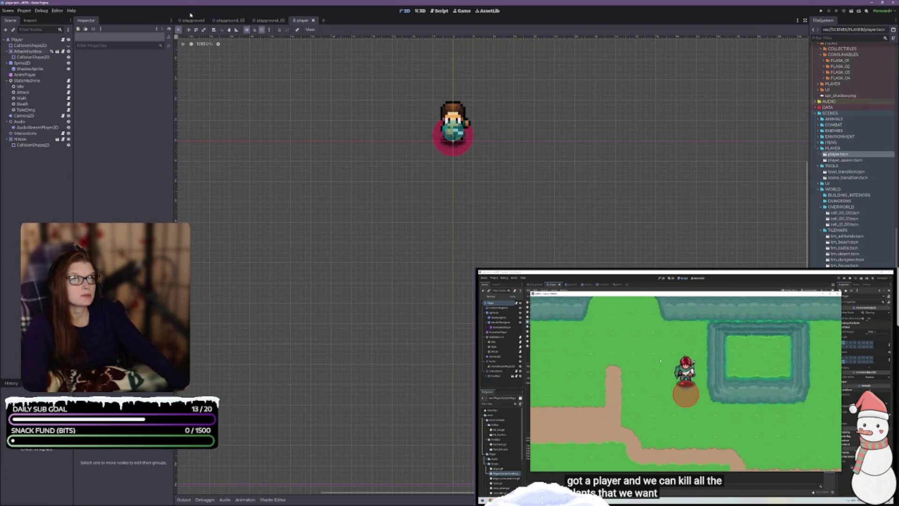
- Run the playground scene and walk the player up onto the grass toward the slime
{"action": "left_click", "coordinate": [191, 20]}
{"action": "left_click", "coordinate": [851, 11]}
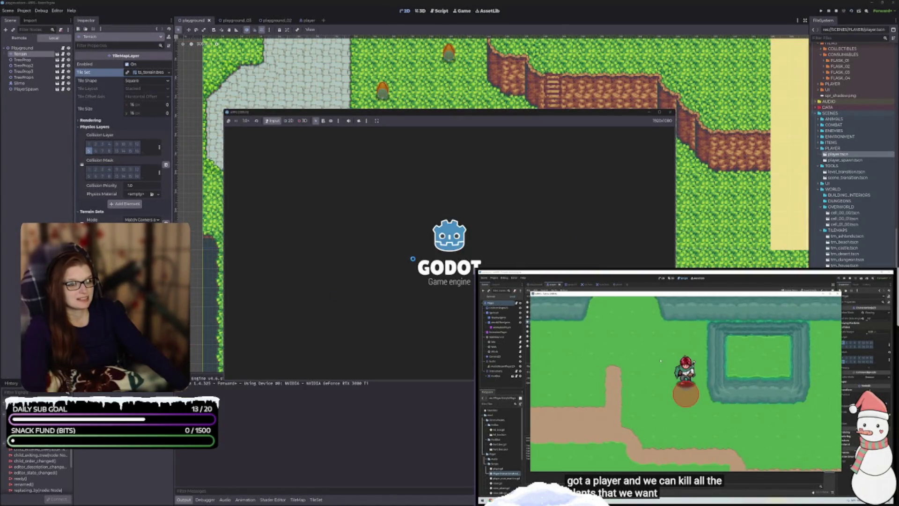
{"action": "key", "text": "Up"}
{"action": "key", "text": "Right"}
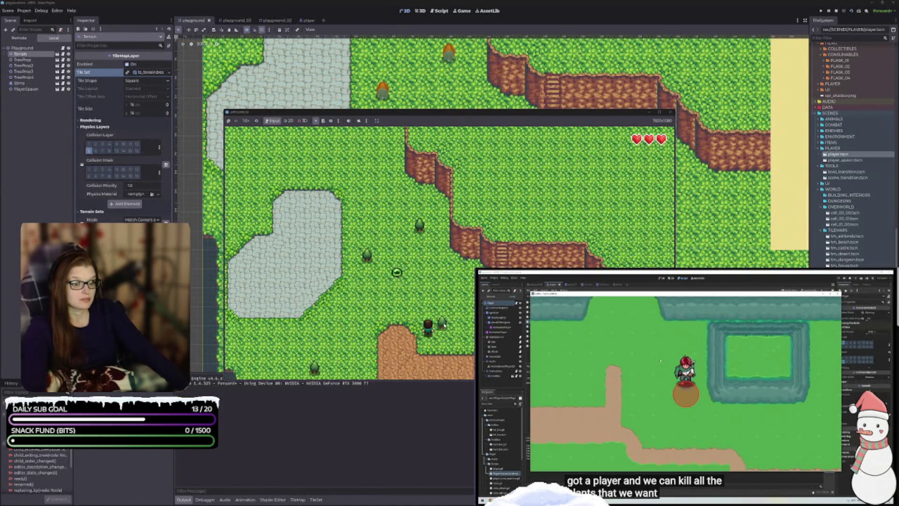
{"action": "key", "text": "Right"}
{"action": "key", "text": "Up"}
{"action": "key", "text": "Left"}
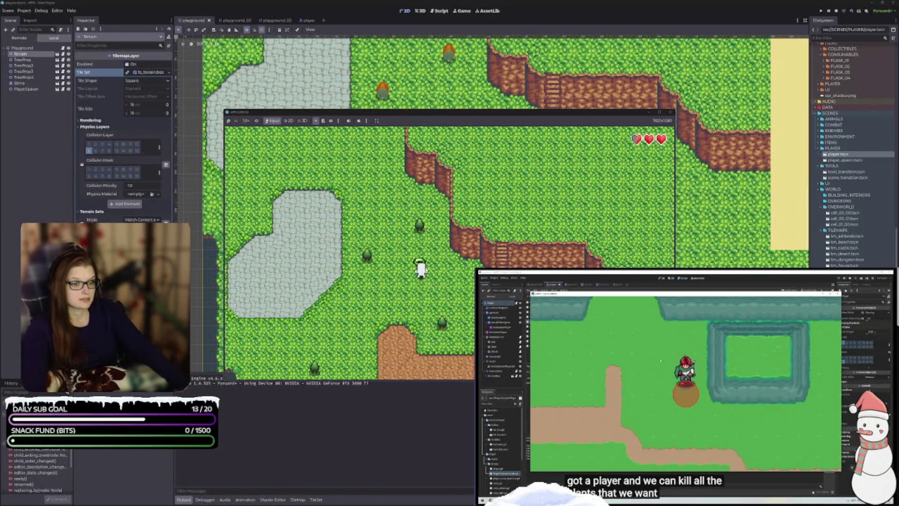
- Walk the player into the slime to take a hit, roam the grass, then stop the game
{"action": "key", "text": "Up"}
{"action": "key", "text": "Left"}
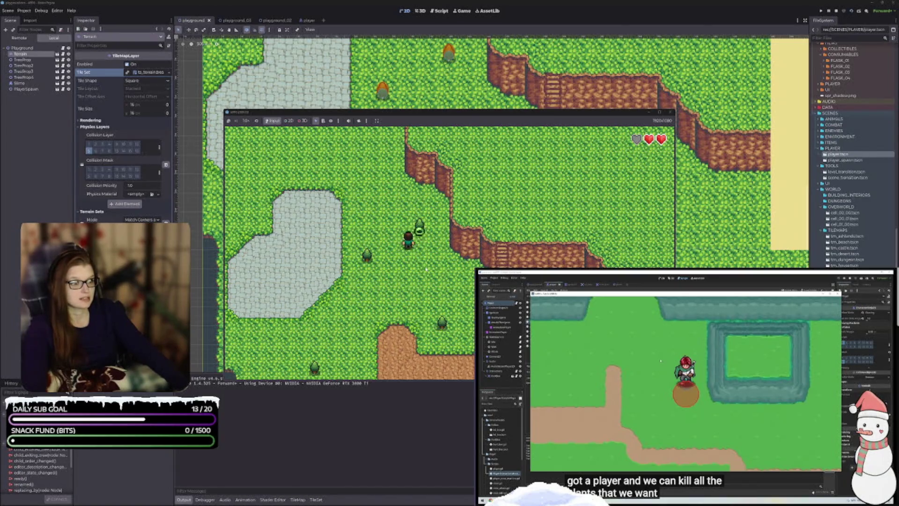
{"action": "key", "text": "Right"}
{"action": "key", "text": "Up"}
{"action": "key", "text": "Down"}
{"action": "key", "text": "Left"}
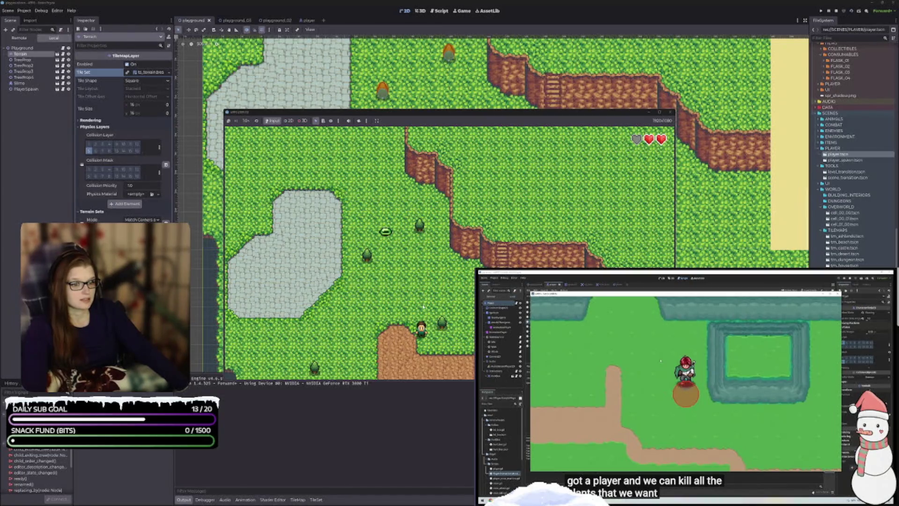
{"action": "left_click", "coordinate": [671, 113]}
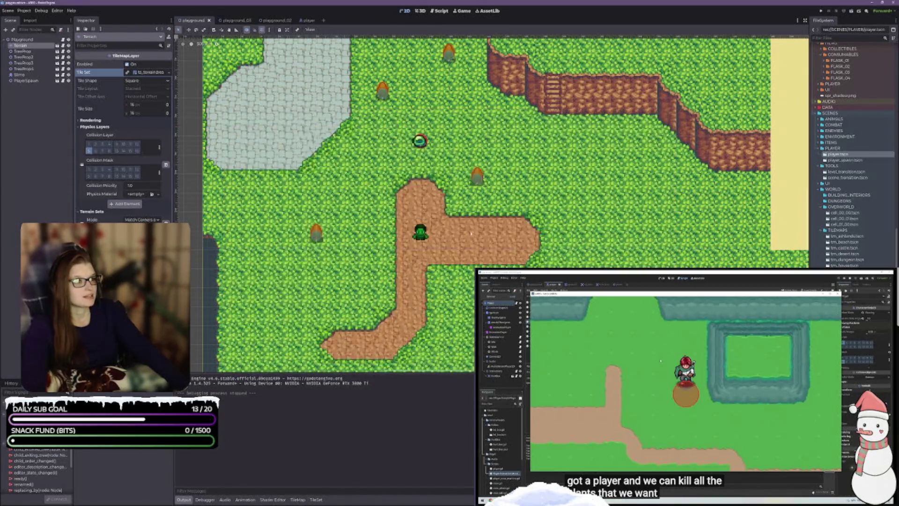
- Collapse the Output panel to enlarge the playground map, then move the tutorial to its next episode
{"action": "left_click", "coordinate": [182, 499]}
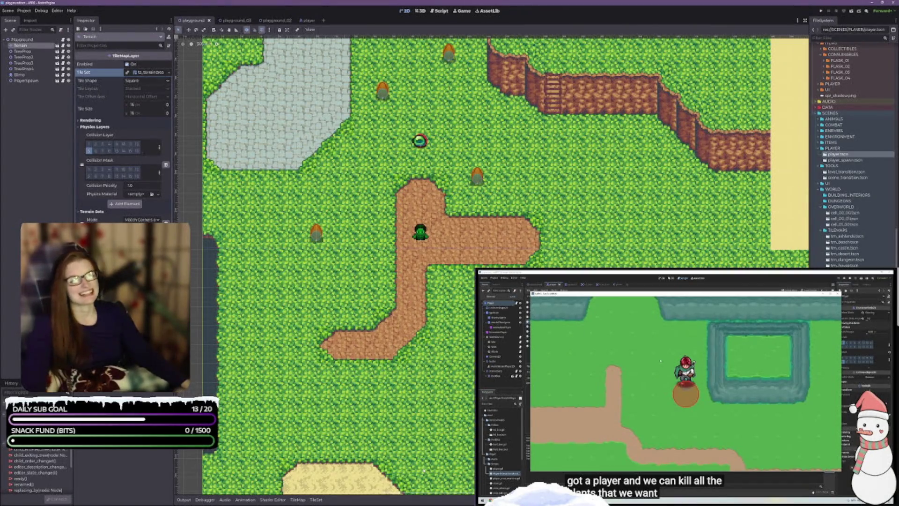
{"action": "left_click", "coordinate": [711, 436]}
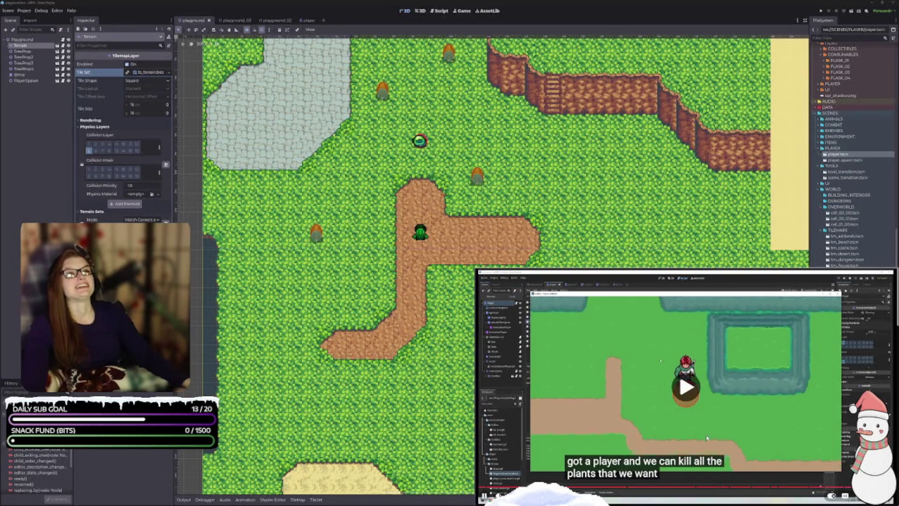
{"action": "left_click", "coordinate": [710, 435]}
{"action": "scroll", "coordinate": [800, 469], "scroll_direction": "down", "scroll_amount": 2}
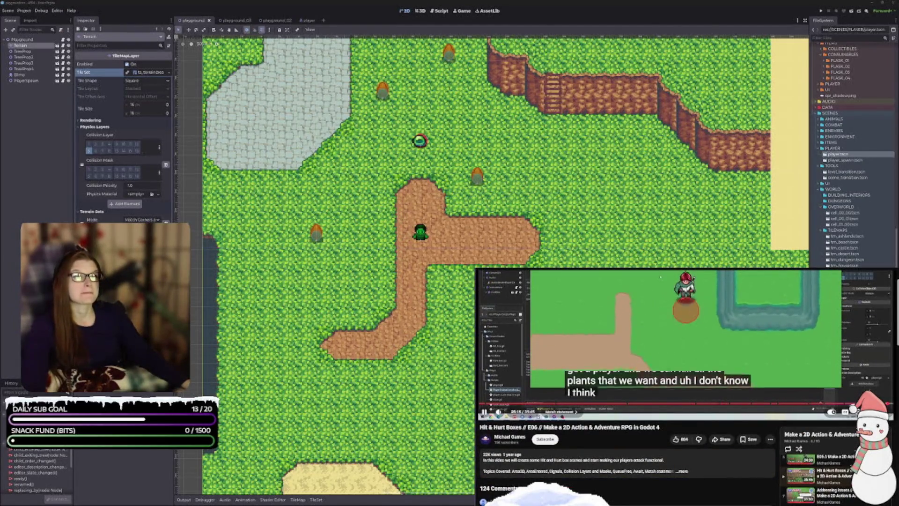
{"action": "scroll", "coordinate": [800, 470], "scroll_direction": "down", "scroll_amount": 1}
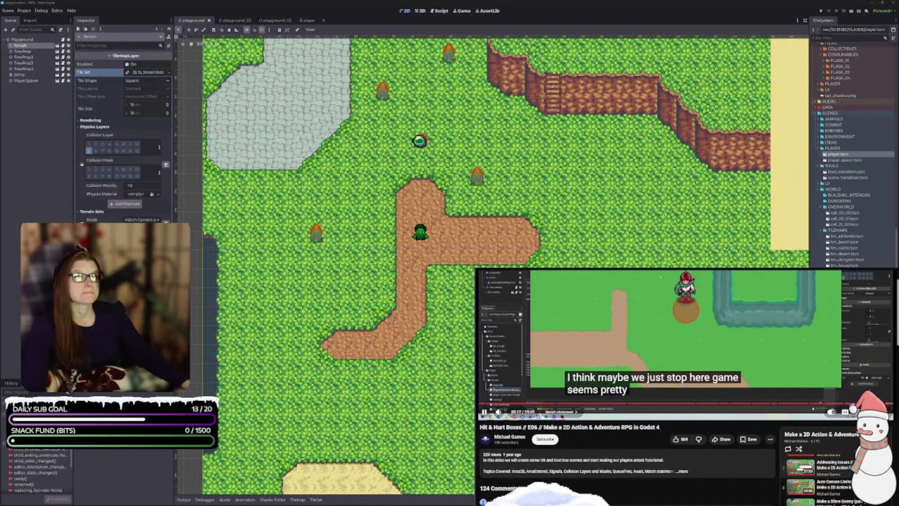
{"action": "left_click", "coordinate": [800, 465]}
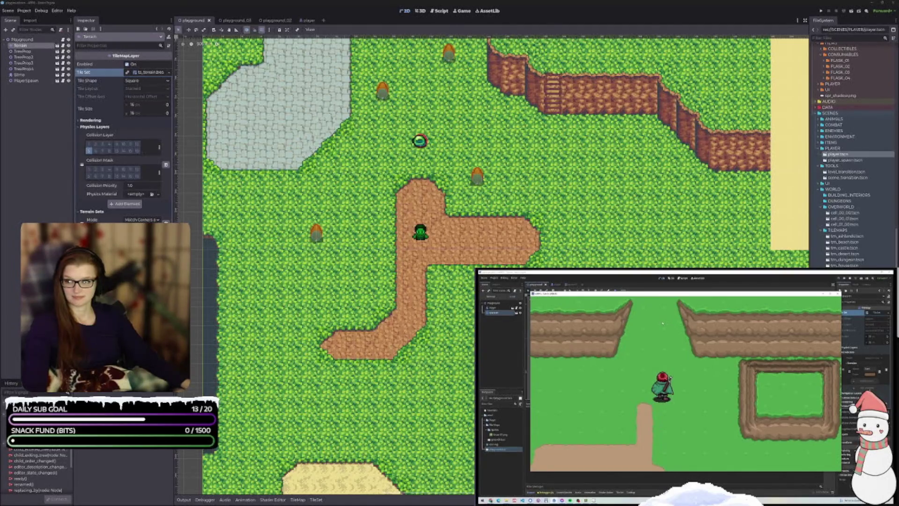
{"action": "key", "text": "ctrl+l"}
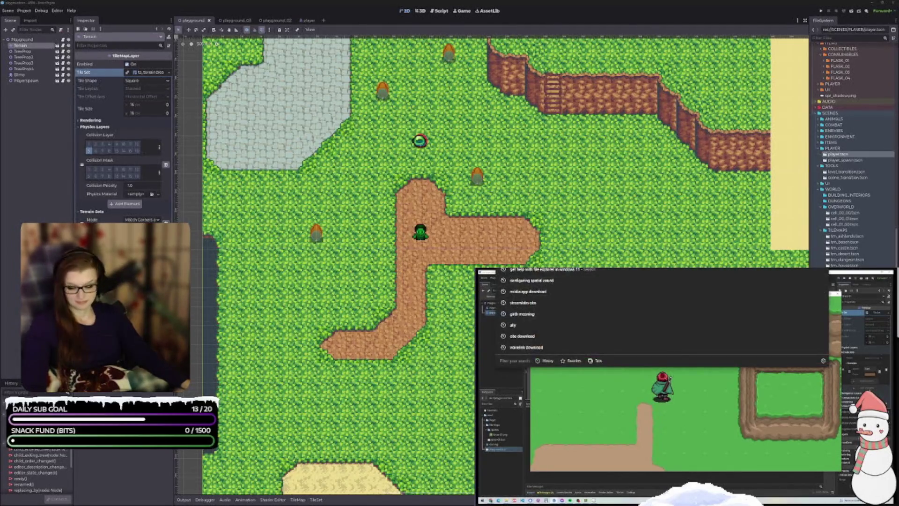
- Dismiss the address-bar history and scroll past the video description to the comments
{"action": "left_click", "coordinate": [663, 324]}
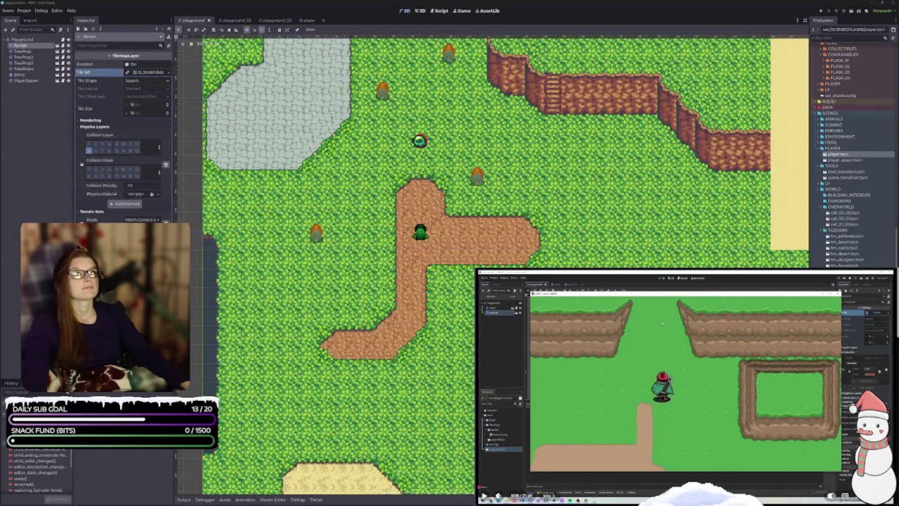
{"action": "scroll", "coordinate": [687, 387], "scroll_direction": "down", "scroll_amount": 5}
{"action": "scroll", "coordinate": [687, 387], "scroll_direction": "down", "scroll_amount": 4}
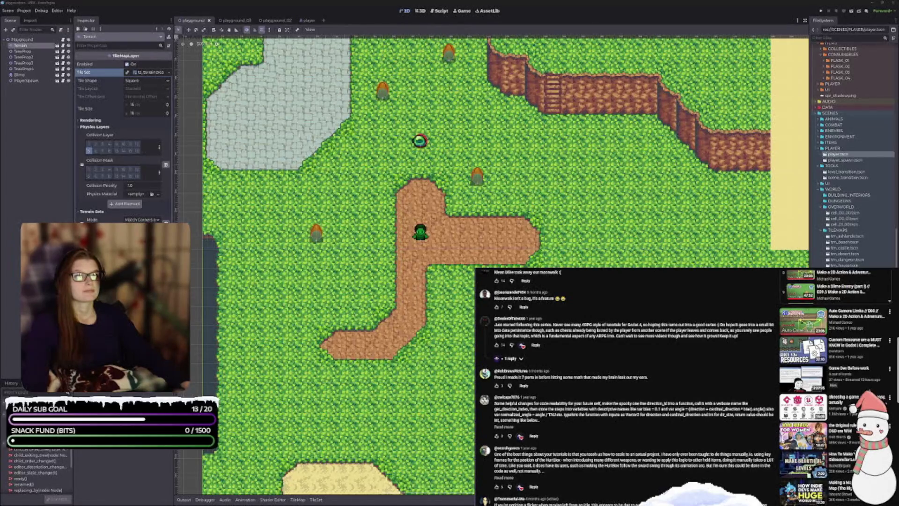
- Scroll back up through the YouTube comments to the top of the tutorial video
{"action": "scroll", "coordinate": [628, 384], "scroll_direction": "down", "scroll_amount": 2}
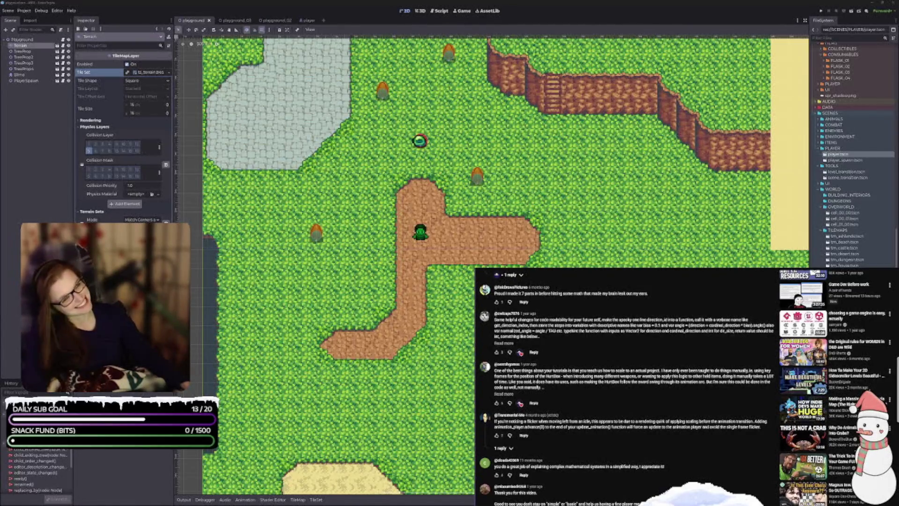
{"action": "scroll", "coordinate": [687, 387], "scroll_direction": "up", "scroll_amount": 10}
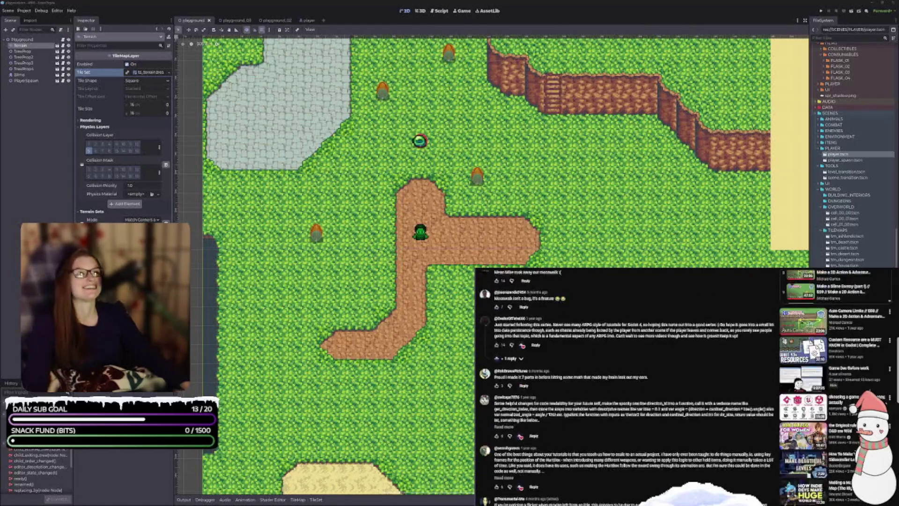
{"action": "scroll", "coordinate": [686, 387], "scroll_direction": "down", "scroll_amount": 5}
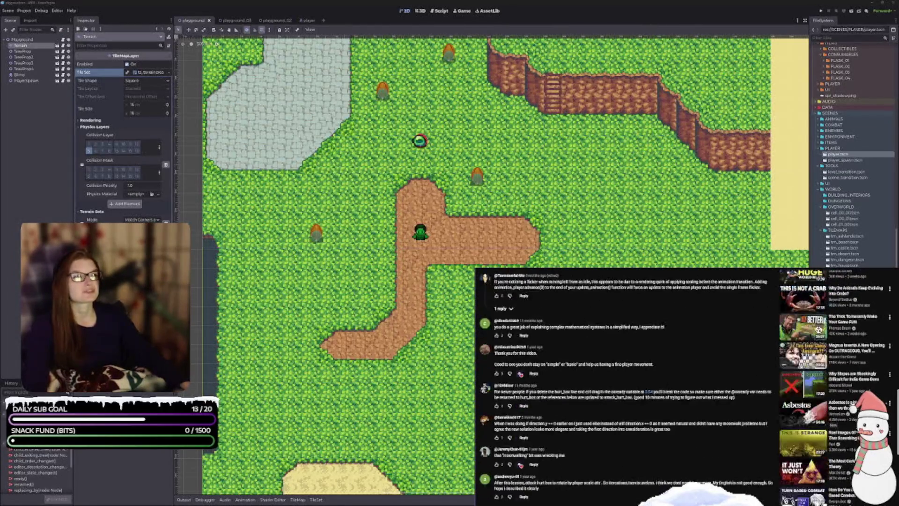
{"action": "scroll", "coordinate": [686, 387], "scroll_direction": "up", "scroll_amount": 10}
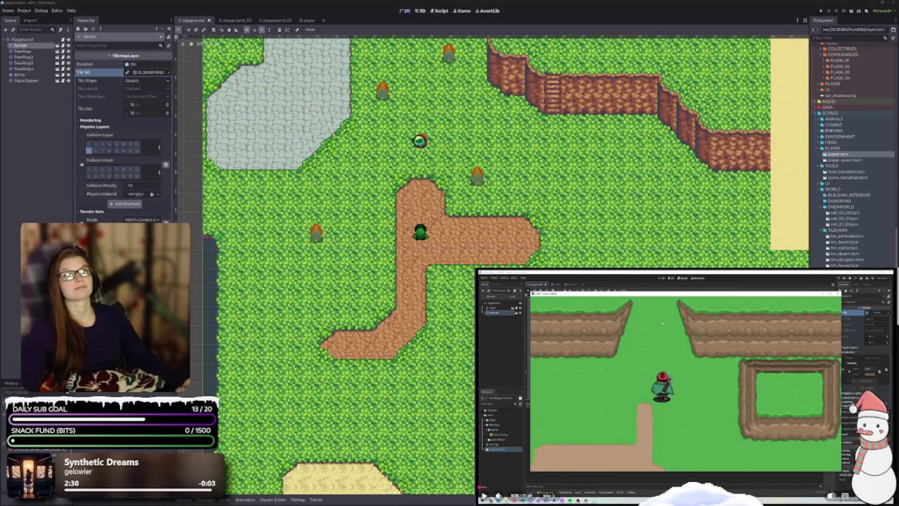
- Play the tutorial, then bring forward the editor with player.gd and the PlayerInteractHost script
{"action": "left_click", "coordinate": [639, 390]}
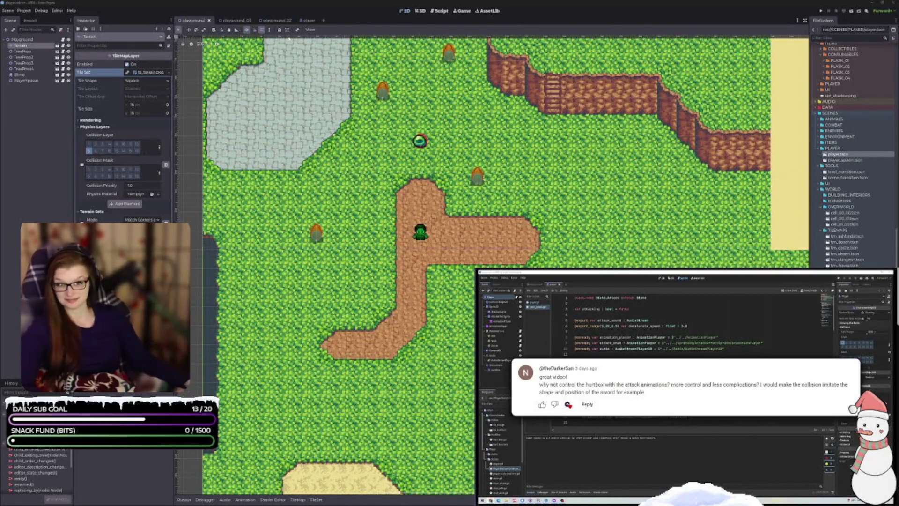
{"action": "mouse_move", "coordinate": [689, 388]}
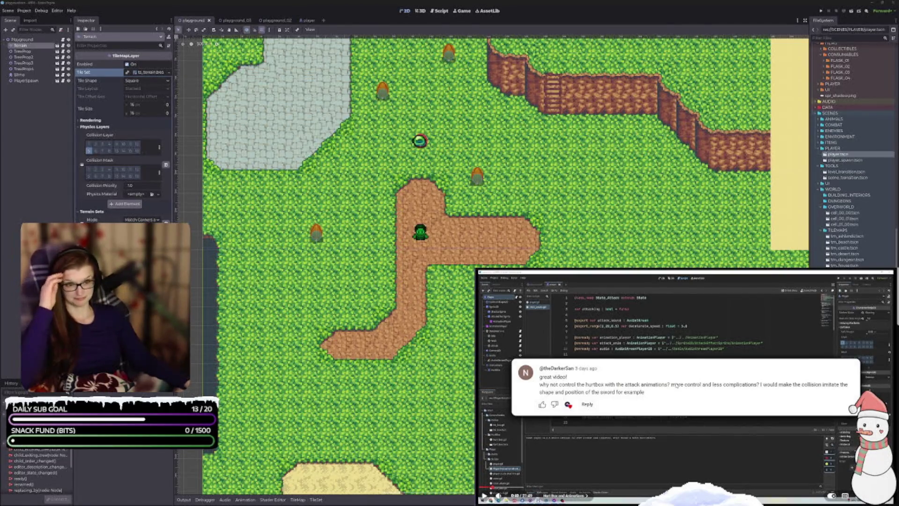
{"action": "left_click", "coordinate": [675, 385]}
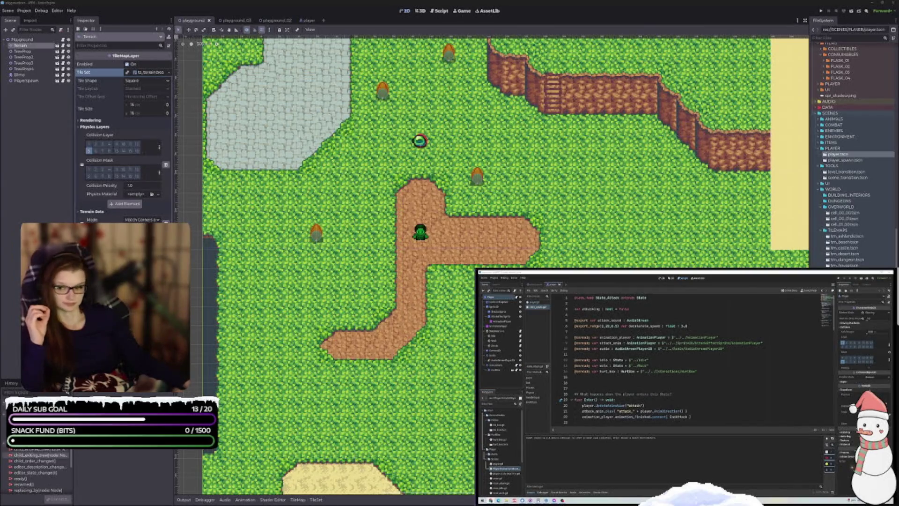
{"action": "key", "text": "alt+Tab"}
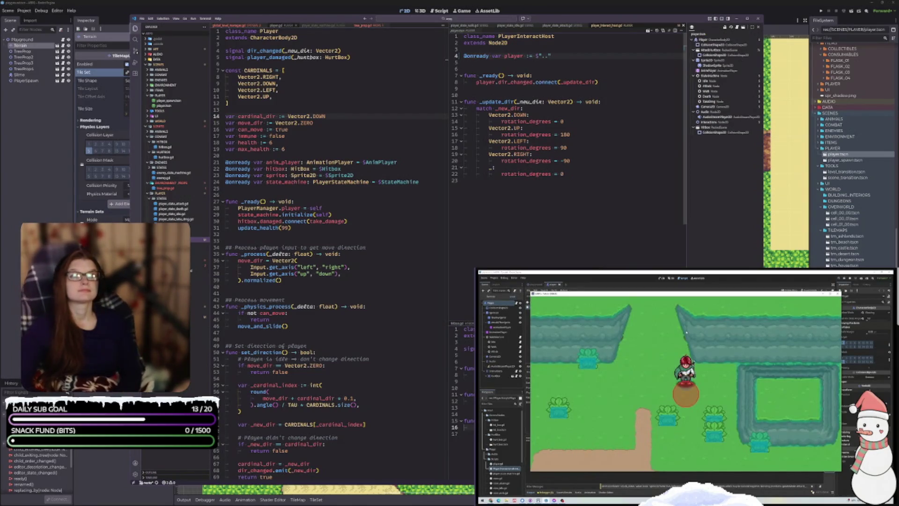
- Use arrow and space keys, then put away the script window and open the player scene
{"action": "key", "text": "Up"}
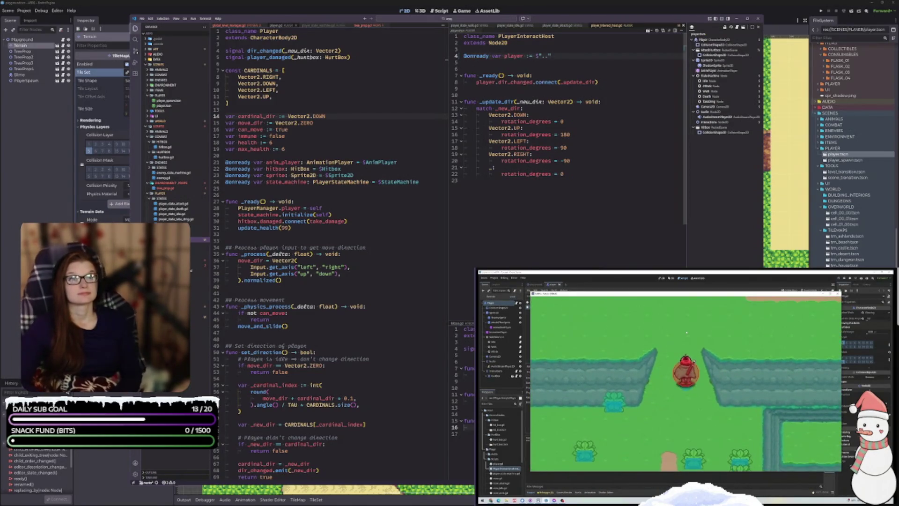
{"action": "key", "text": "Down"}
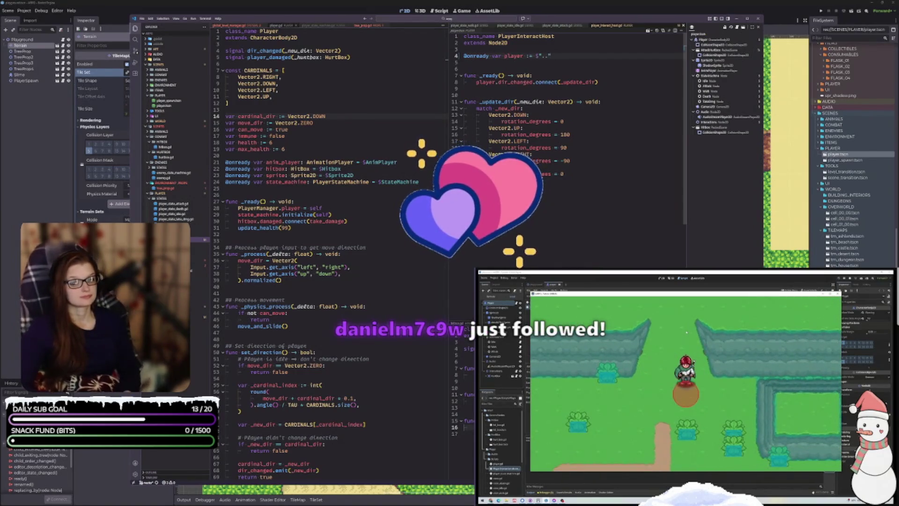
{"action": "key", "text": "Up"}
{"action": "key", "text": "space"}
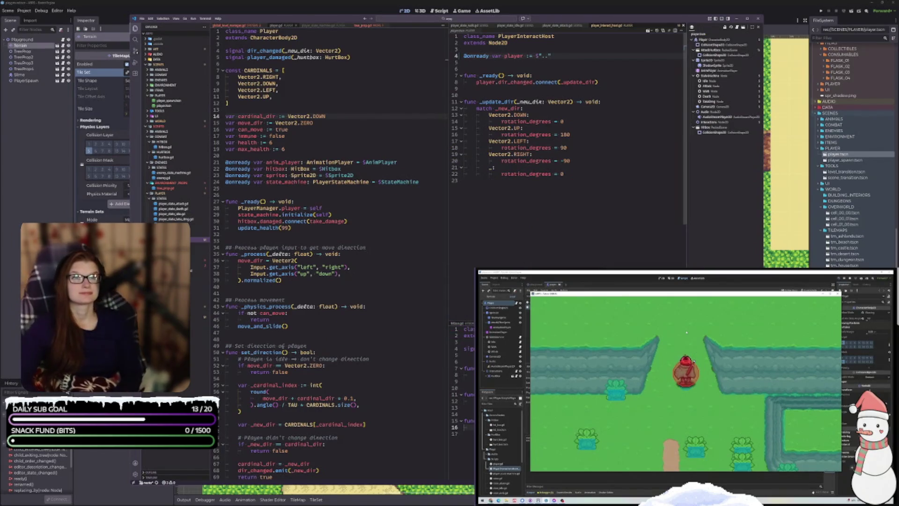
{"action": "key", "text": "Up"}
{"action": "key", "text": "space"}
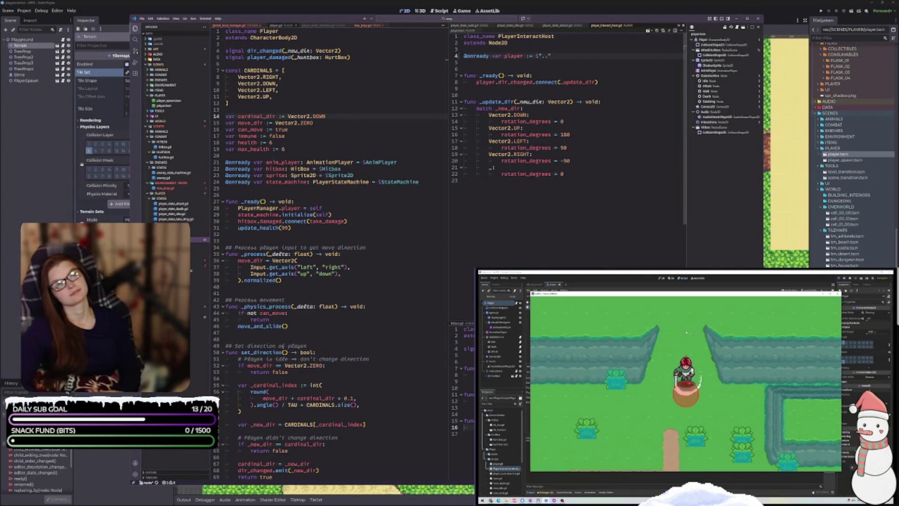
{"action": "key", "text": "Down"}
{"action": "key", "text": "Left"}
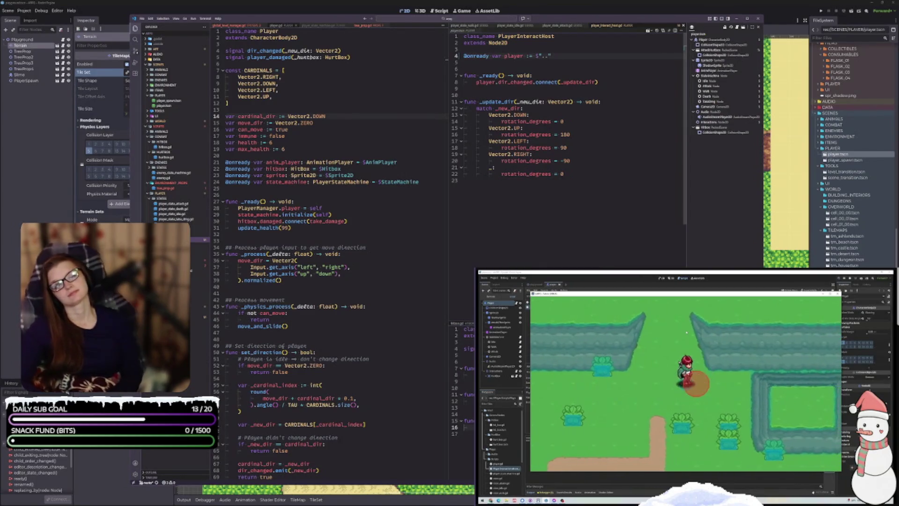
{"action": "key", "text": "space"}
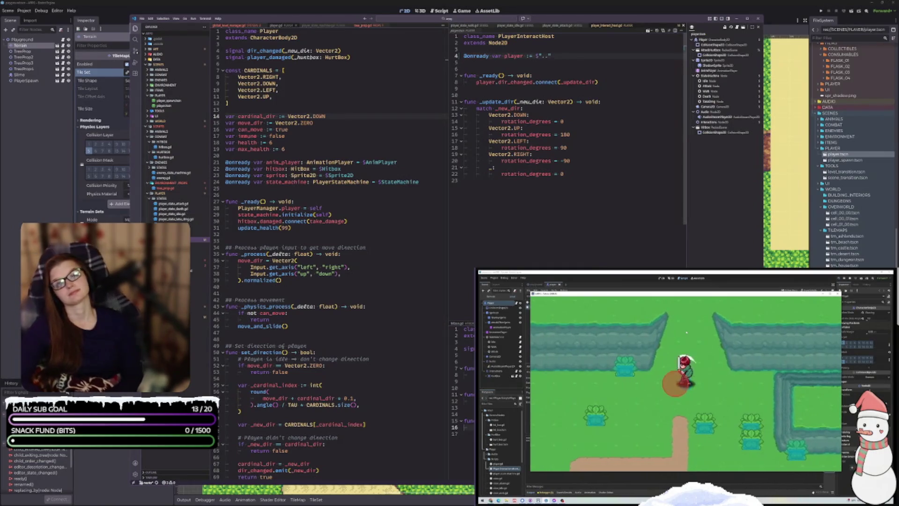
{"action": "key", "text": "Left"}
{"action": "key", "text": "space"}
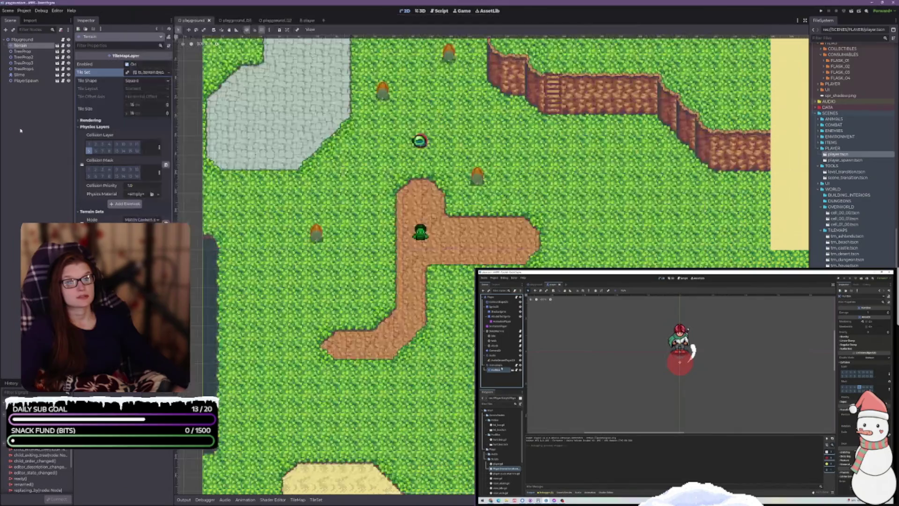
{"action": "left_click", "coordinate": [311, 15]}
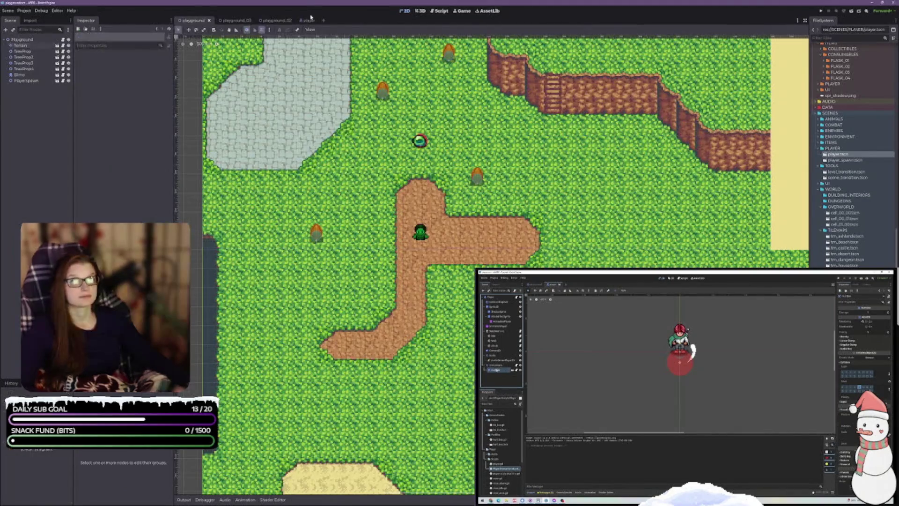
{"action": "left_click", "coordinate": [309, 20]}
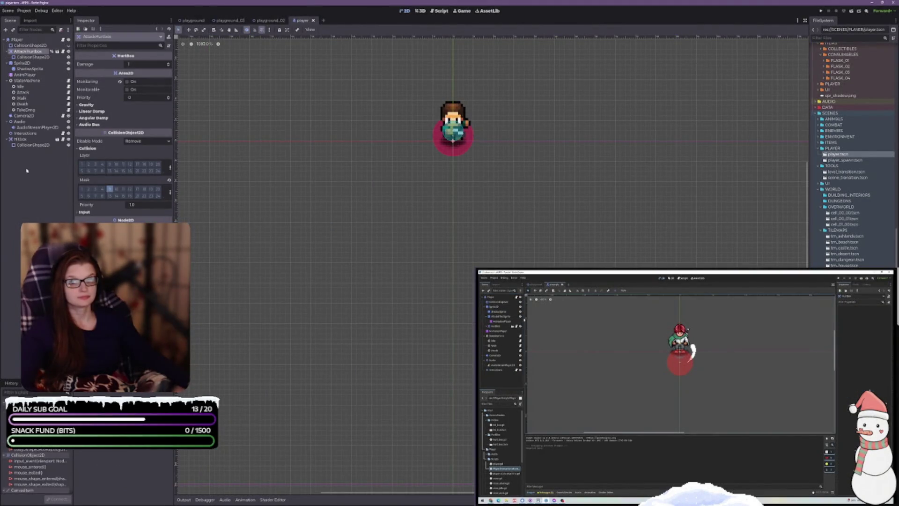
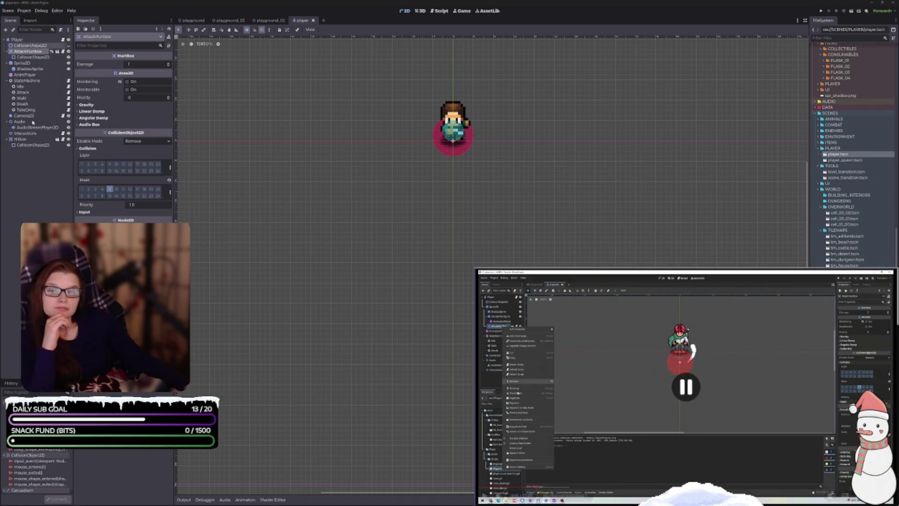
- Nest AttackHurtbox under Sprite2D, save the player scene, and switch to VS Code
{"action": "left_click_drag", "start_coordinate": [25, 52], "coordinate": [27, 64]}
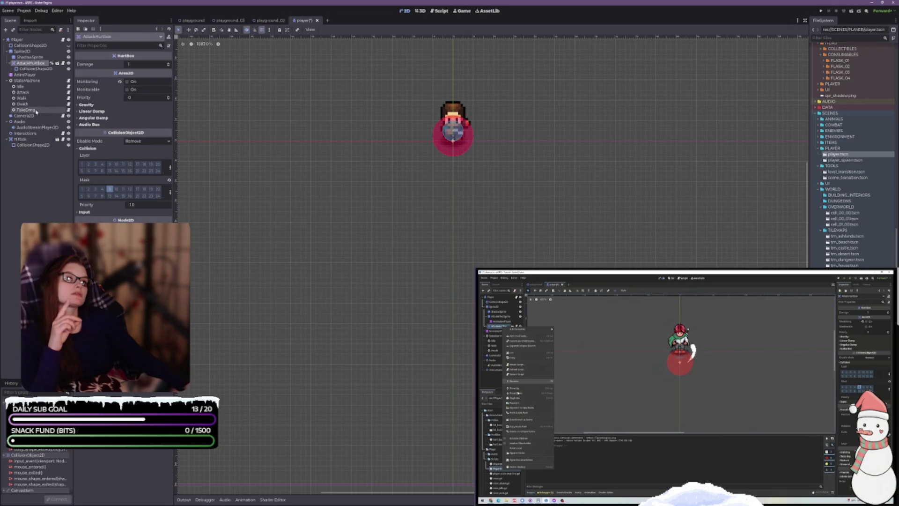
{"action": "key", "text": "ctrl+s"}
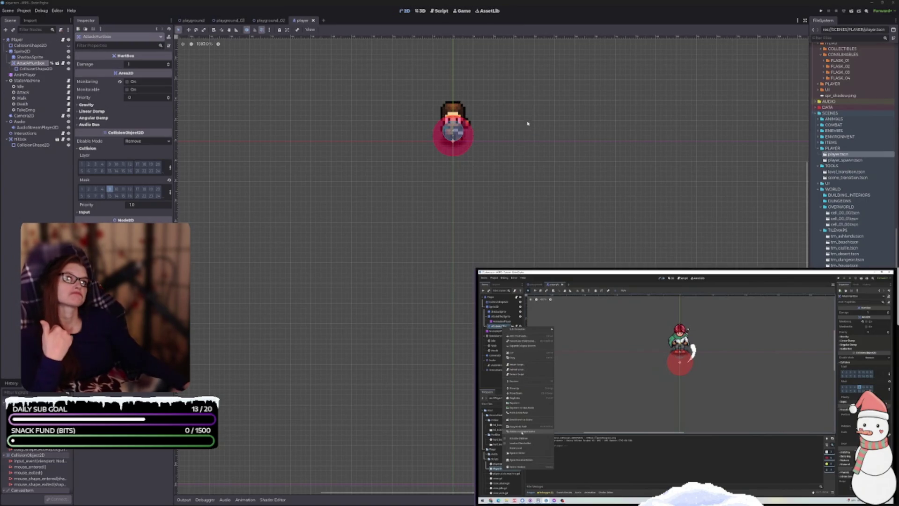
{"action": "right_click", "coordinate": [31, 66]}
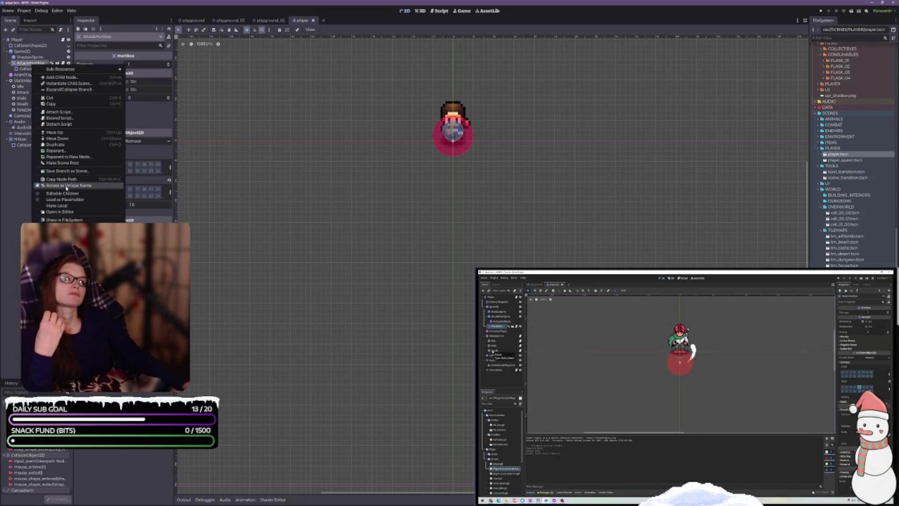
{"action": "left_click", "coordinate": [19, 167]}
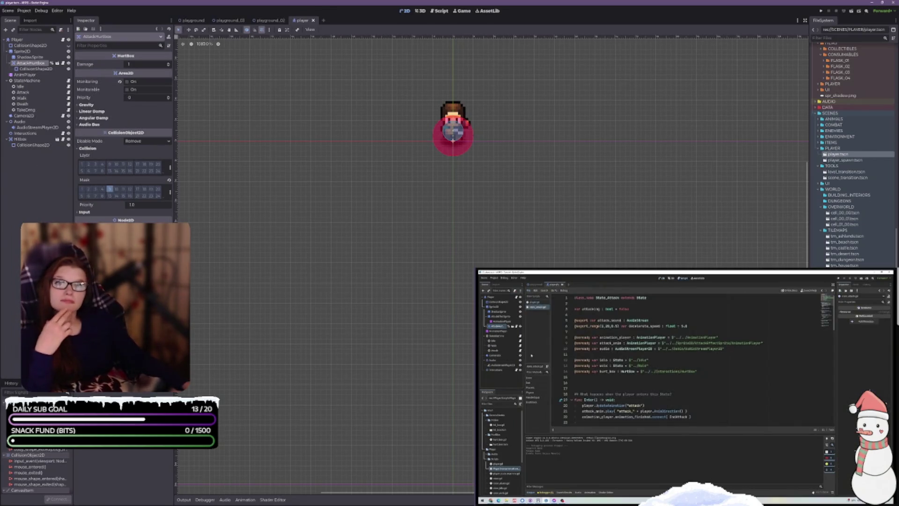
{"action": "left_click", "coordinate": [673, 394]}
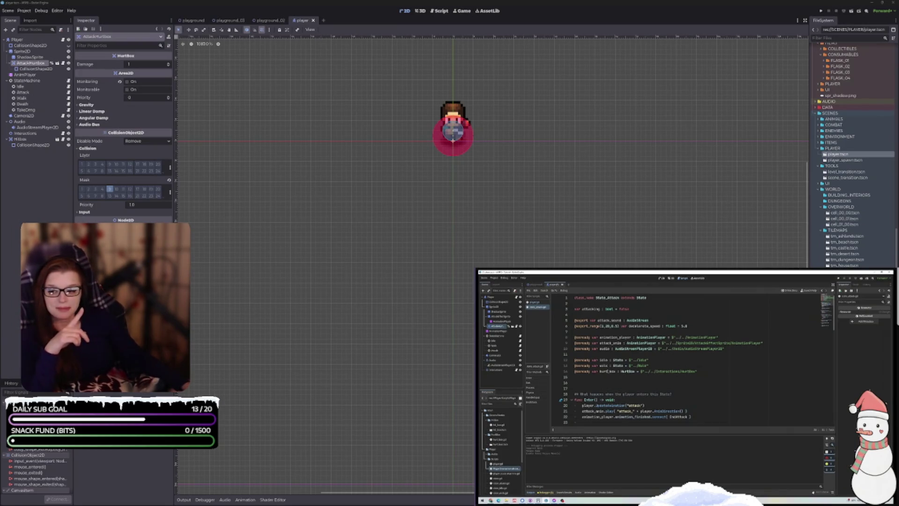
{"action": "key", "text": "alt+Tab"}
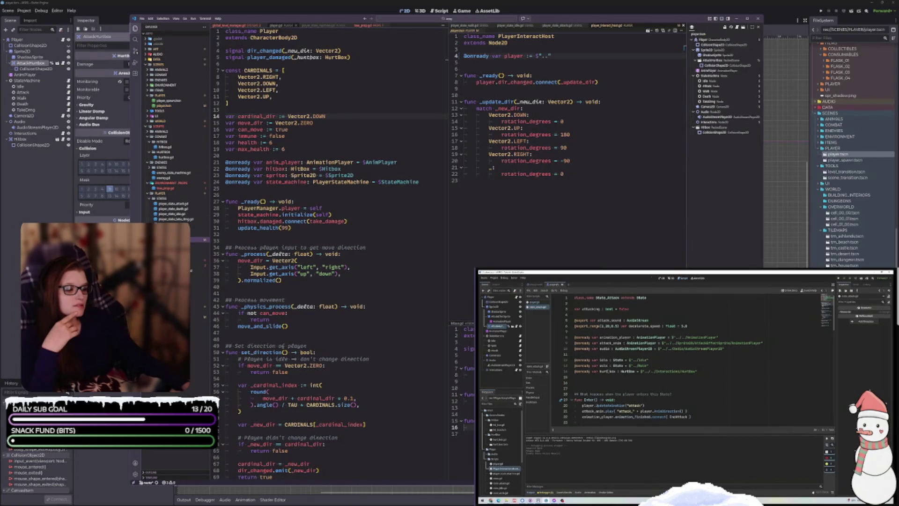
- Look over hurtbox.gd and hitbox.gd, then show player_state_attack.gd in the right editor group
{"action": "left_click", "coordinate": [167, 157]}
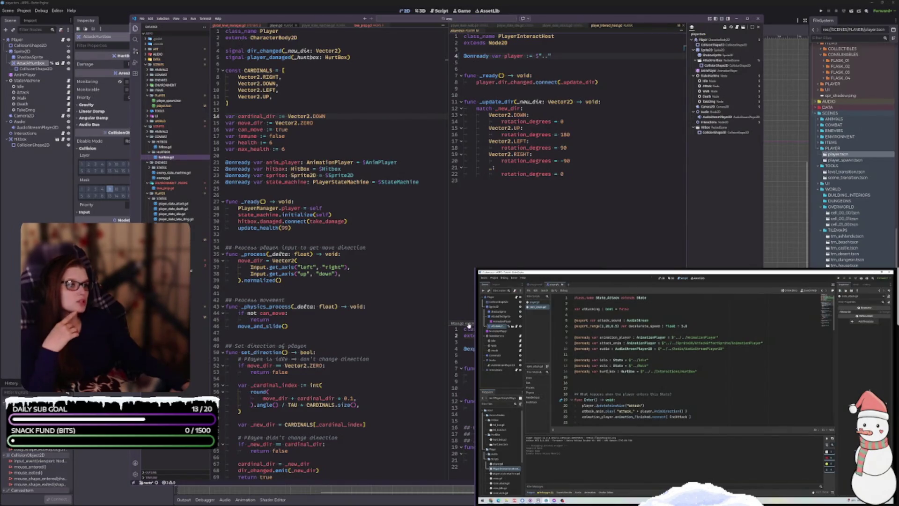
{"action": "left_click", "coordinate": [165, 147]}
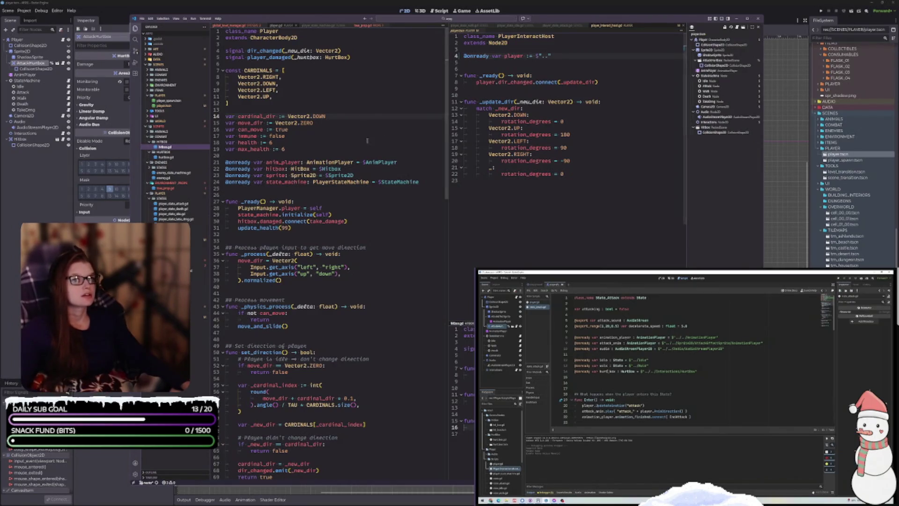
{"action": "left_click", "coordinate": [549, 26]}
{"action": "left_click", "coordinate": [595, 27]}
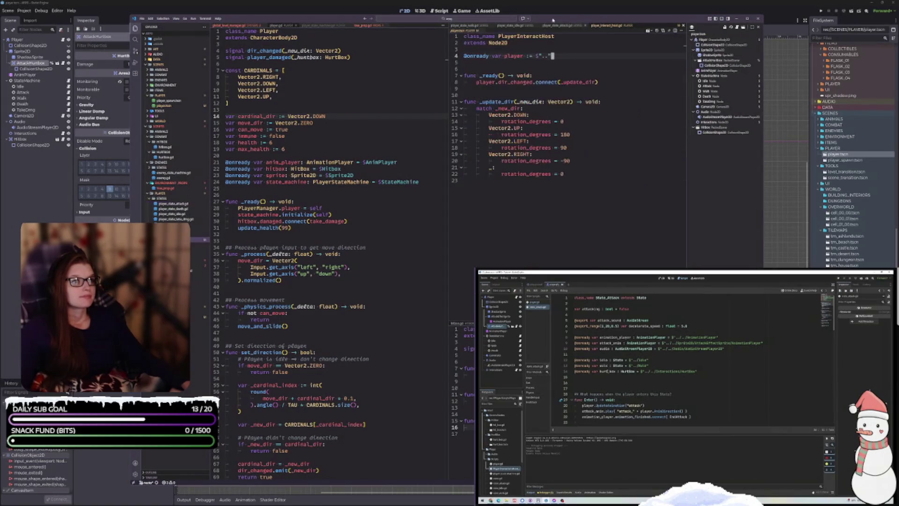
{"action": "left_click", "coordinate": [720, 397]}
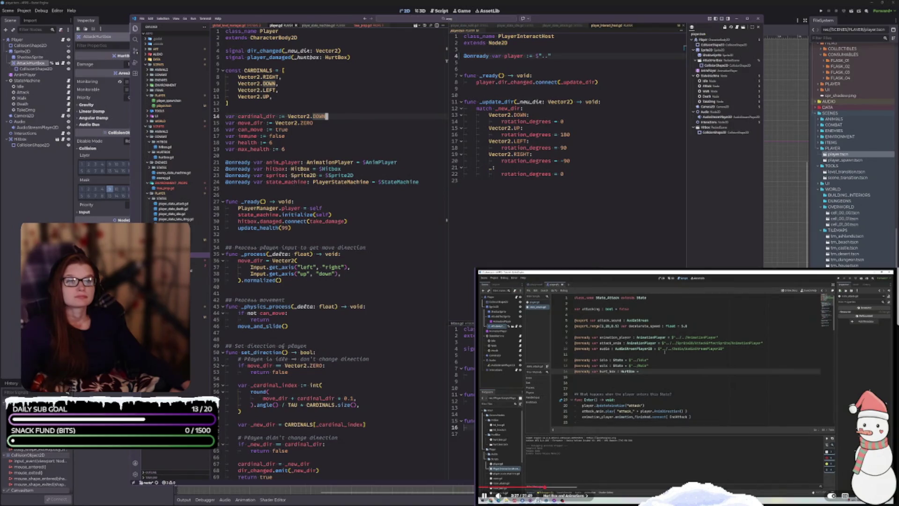
{"action": "left_click", "coordinate": [583, 287]}
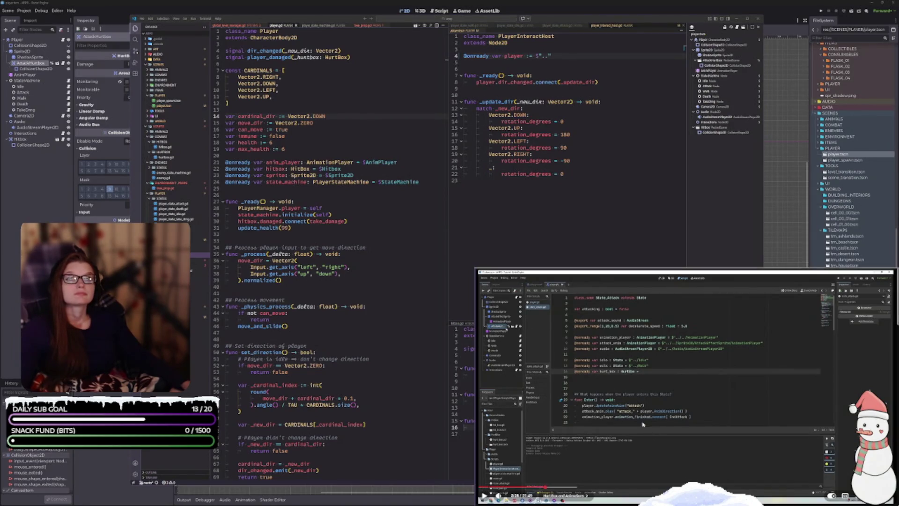
{"action": "left_click", "coordinate": [557, 27]}
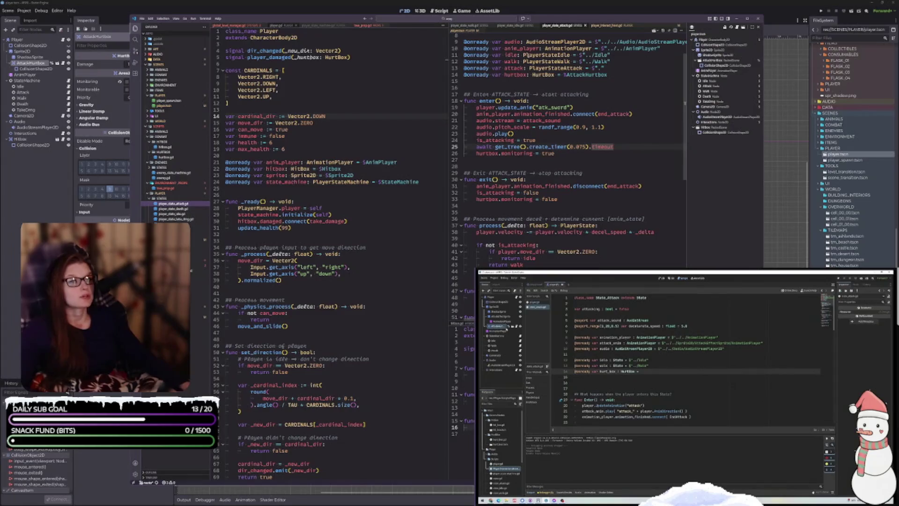
- Verify line 14 of player_state_attack.gd points the hurtbox to $AttackHurtbox, then view player_interact_host.gd
{"action": "scroll", "coordinate": [592, 118], "scroll_direction": "up", "scroll_amount": 2}
{"action": "scroll", "coordinate": [592, 118], "scroll_direction": "up", "scroll_amount": 1}
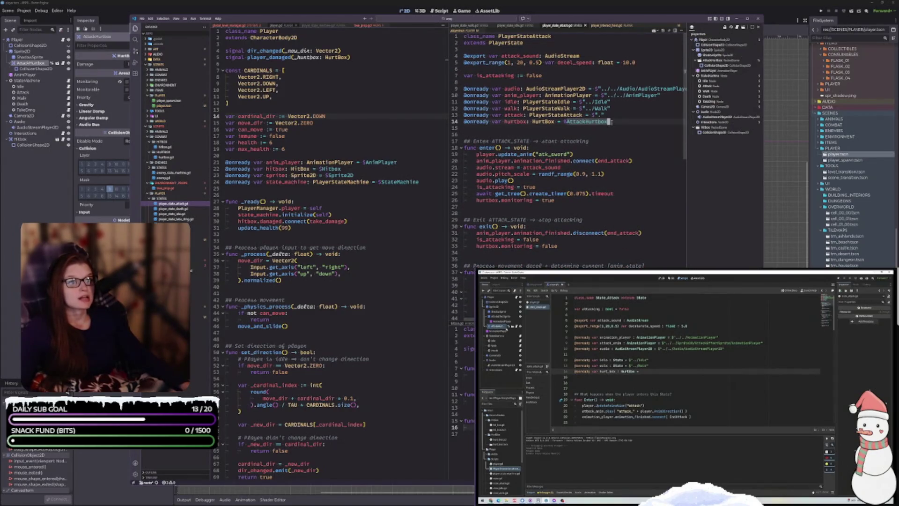
{"action": "left_click", "coordinate": [609, 115]}
{"action": "left_click", "coordinate": [618, 121]}
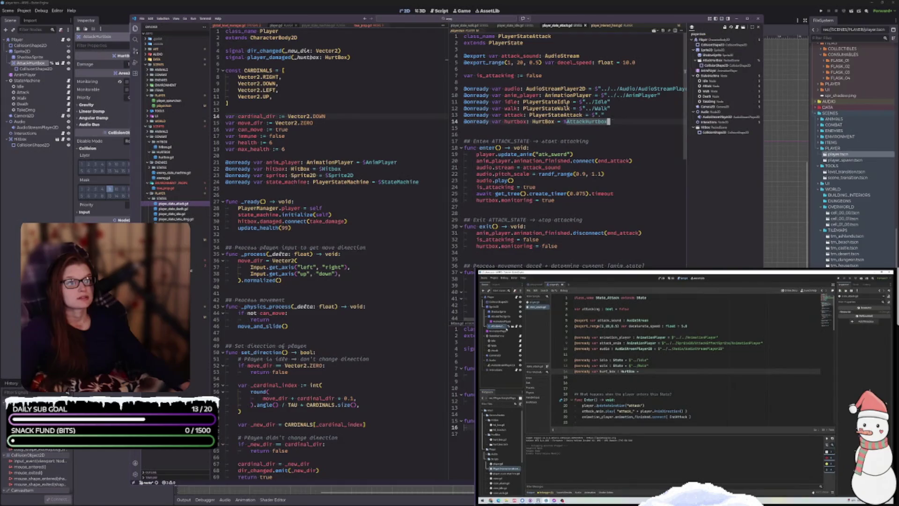
{"action": "left_click", "coordinate": [689, 396]}
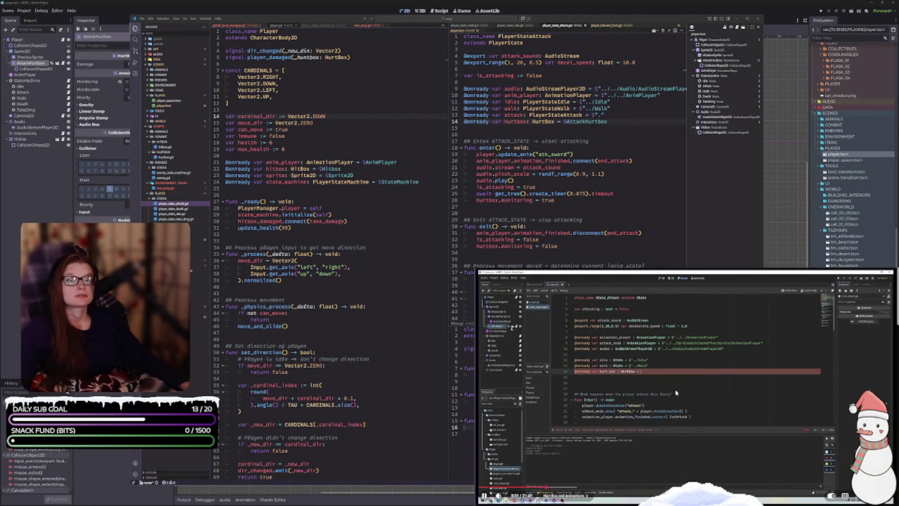
{"action": "left_click", "coordinate": [641, 377]}
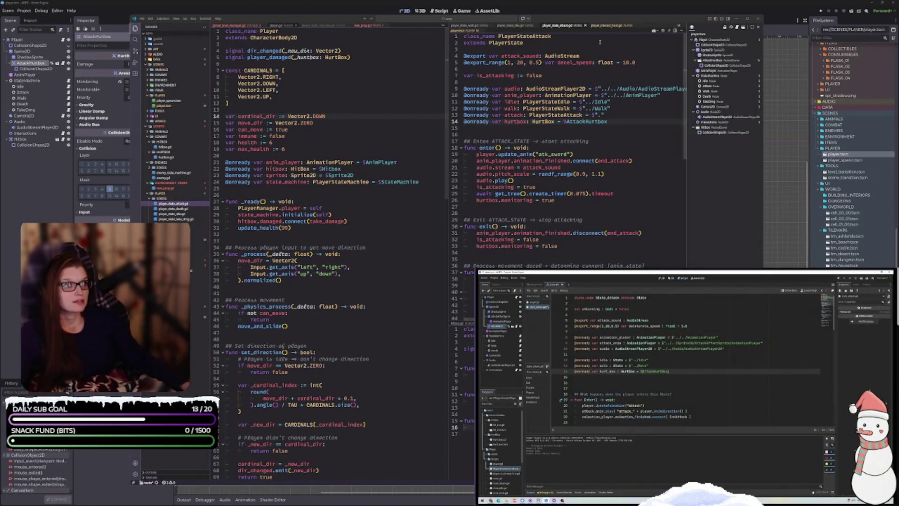
{"action": "left_click", "coordinate": [601, 31]}
{"action": "left_click", "coordinate": [602, 26]}
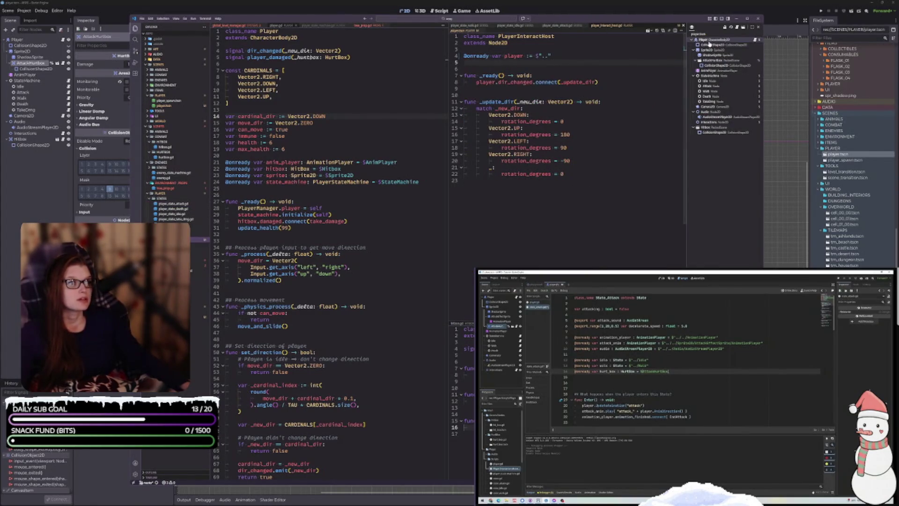
- Collapse and re-expand the Player node's children in the Scene dock
{"action": "mouse_move", "coordinate": [714, 45]}
{"action": "left_mouse_down"}
{"action": "mouse_move", "coordinate": [466, 60]}
{"action": "mouse_move", "coordinate": [474, 62]}
{"action": "left_mouse_up"}
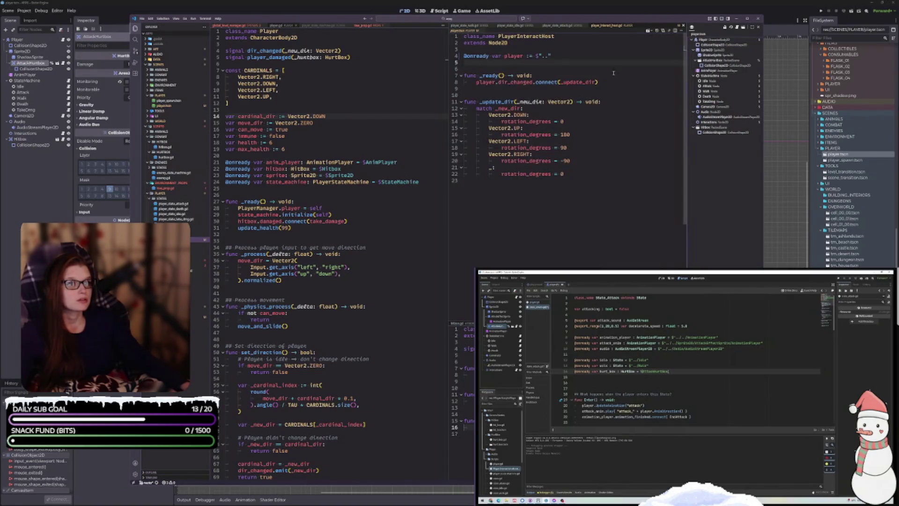
{"action": "left_click", "coordinate": [692, 40]}
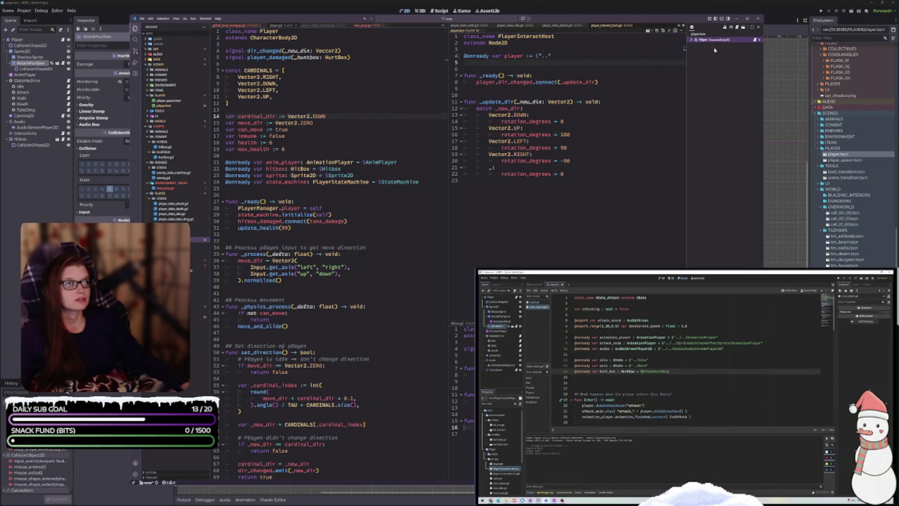
{"action": "left_click", "coordinate": [691, 40]}
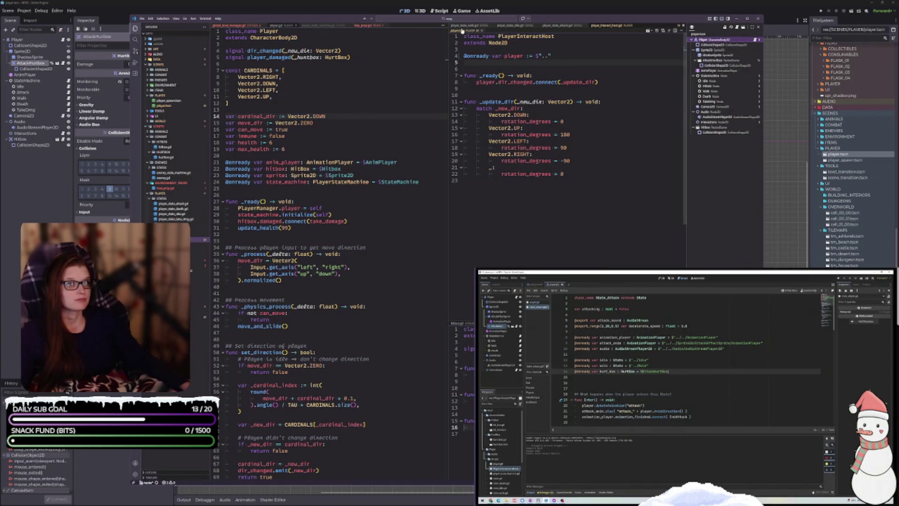
{"action": "scroll", "coordinate": [616, 38], "scroll_direction": "down", "scroll_amount": 1}
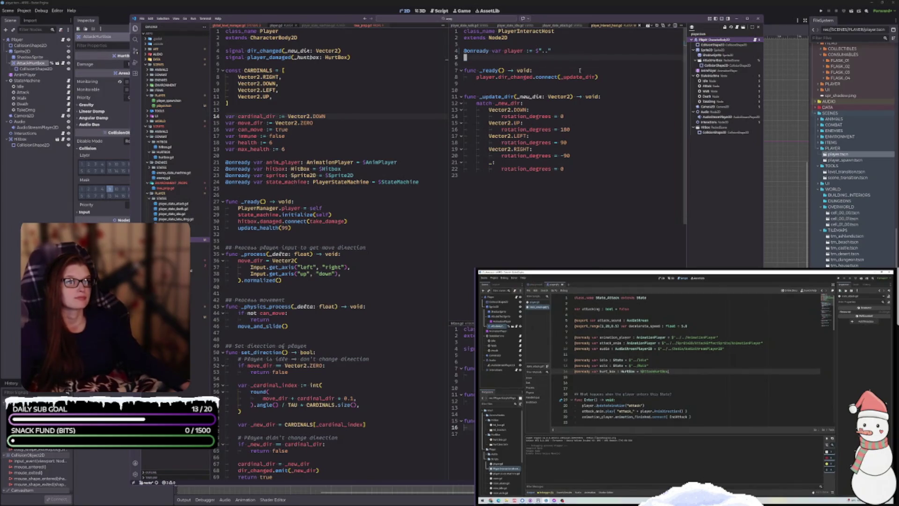
{"action": "right_click", "coordinate": [702, 42]}
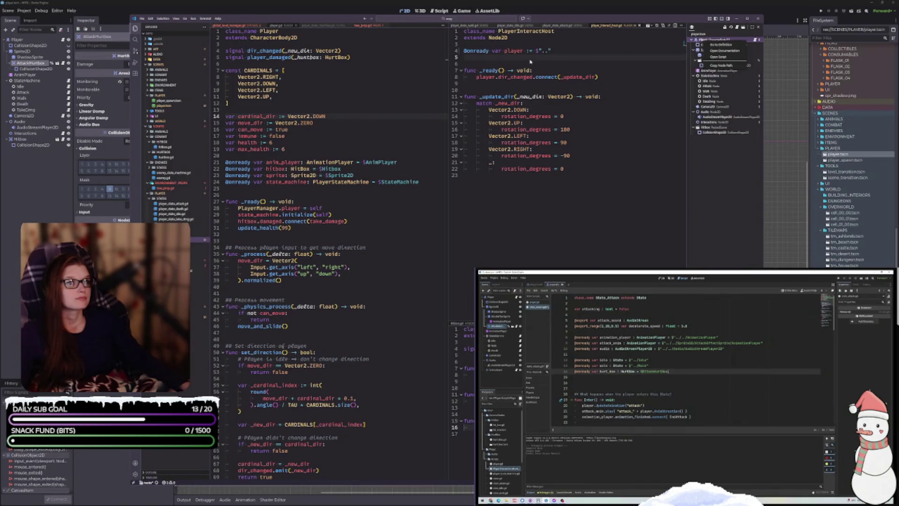
{"action": "left_click", "coordinate": [523, 57]}
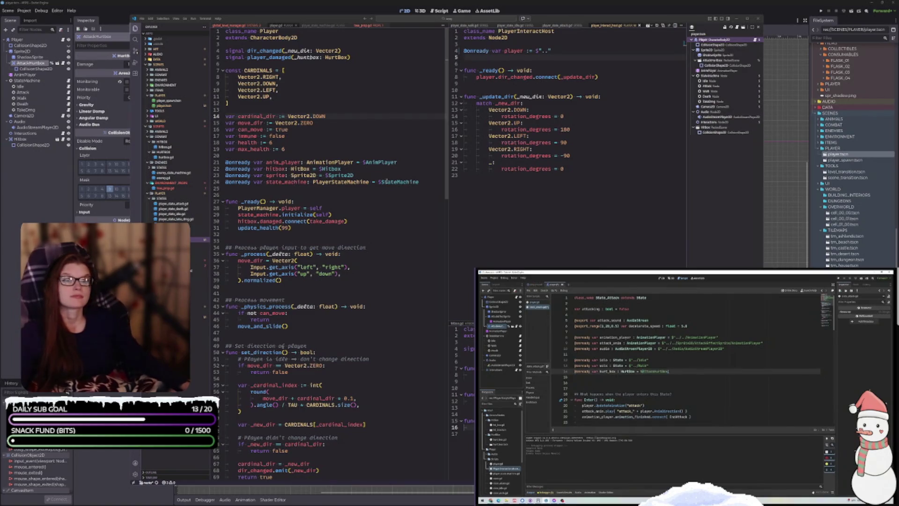
- Glance at tree_prop.gd and player.gd, then show player_state_attack.gd alongside
{"action": "left_click", "coordinate": [369, 26]}
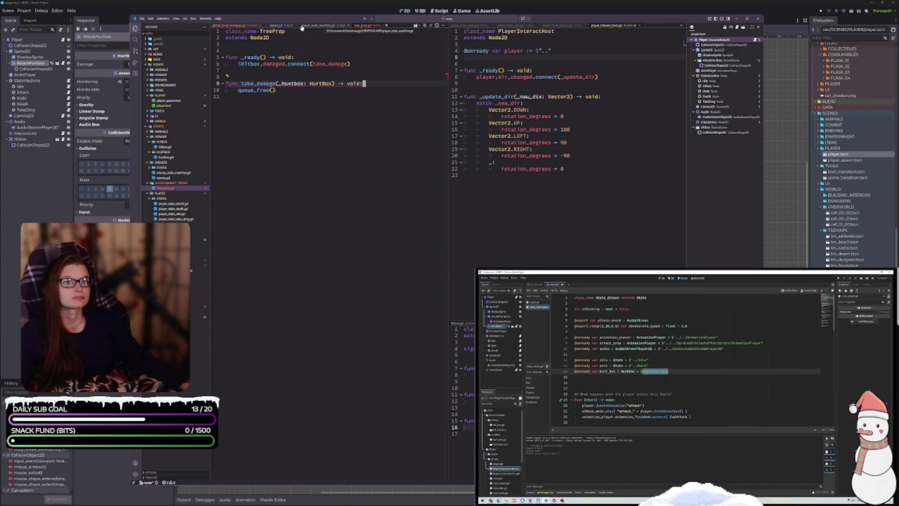
{"action": "left_click", "coordinate": [286, 26]}
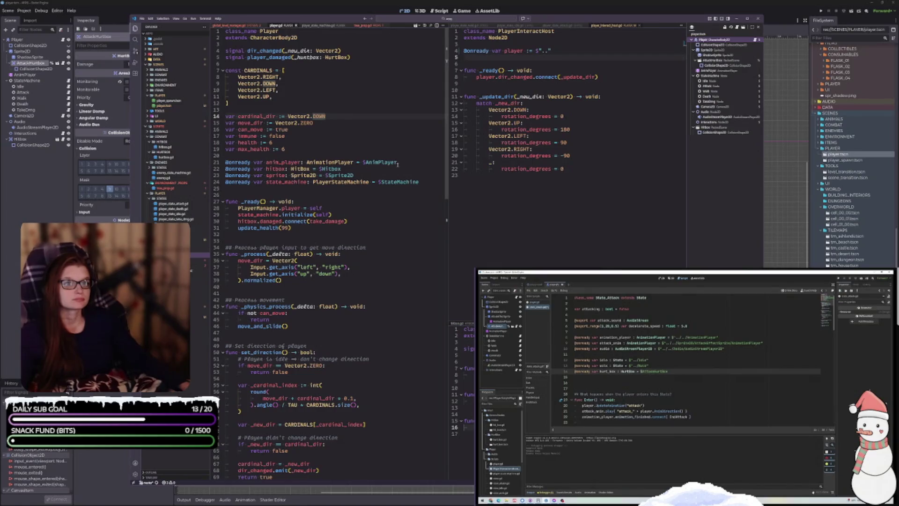
{"action": "left_click", "coordinate": [568, 26]}
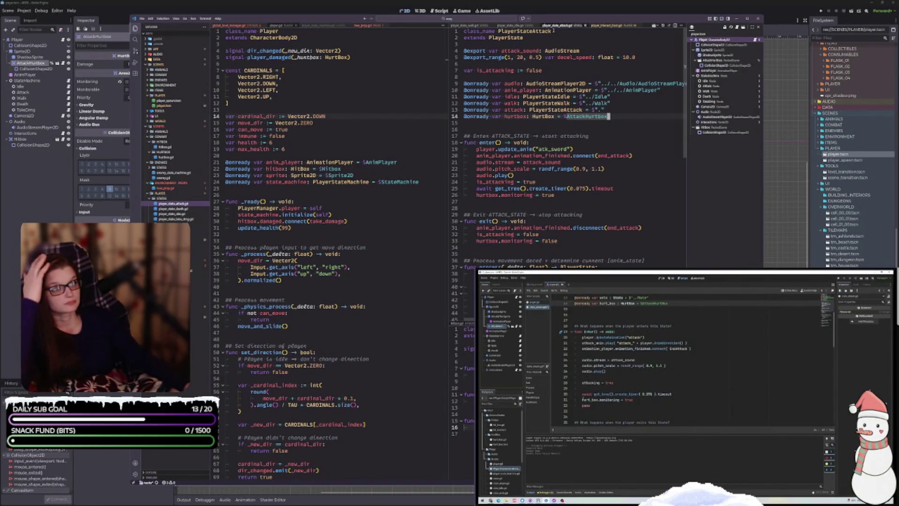
- Review the player idle, walk and attack state scripts, ending on player.gd
{"action": "left_click", "coordinate": [512, 26]}
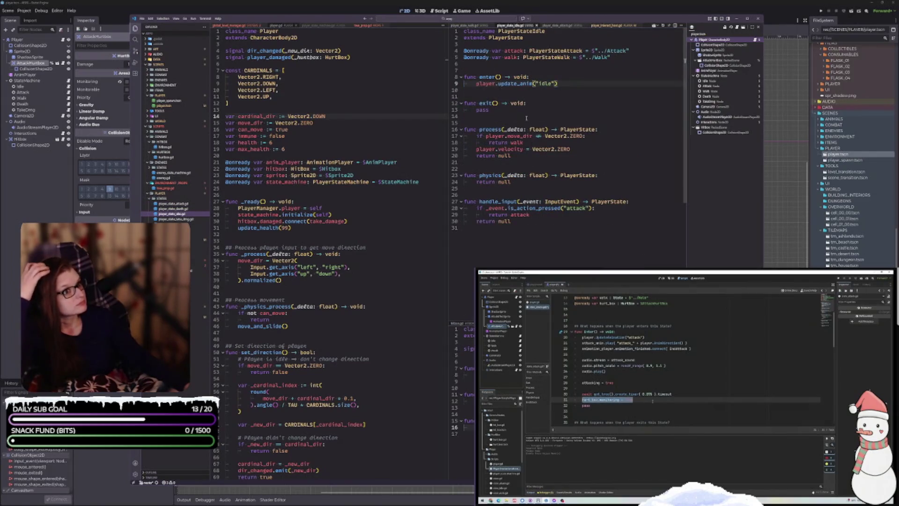
{"action": "left_click", "coordinate": [471, 26]}
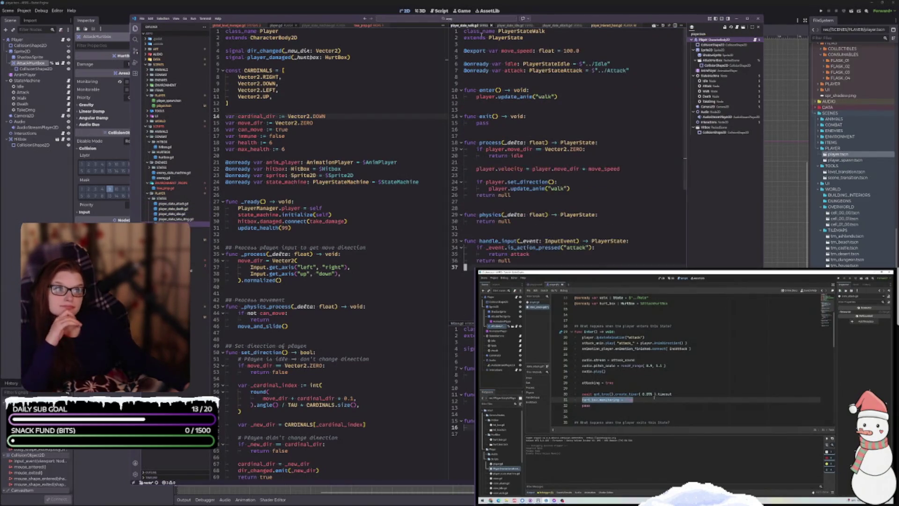
{"action": "left_click", "coordinate": [571, 25]}
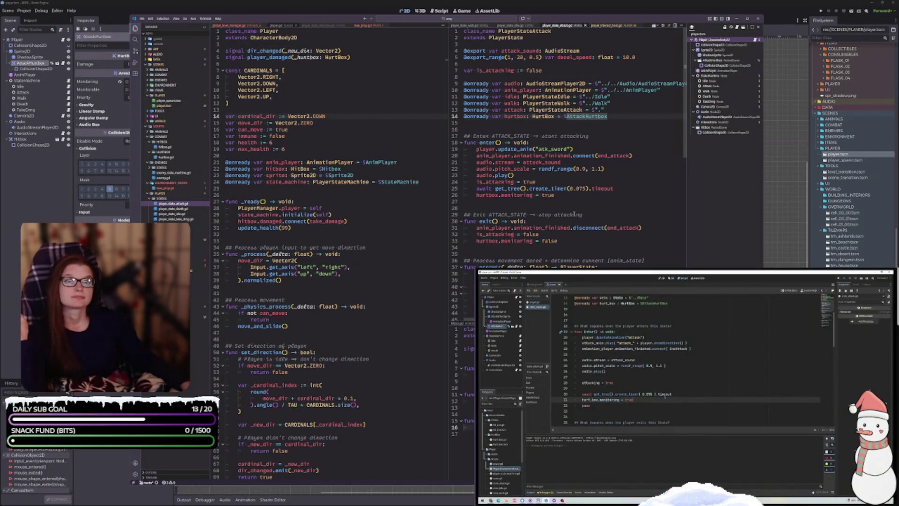
{"action": "left_click", "coordinate": [286, 26]}
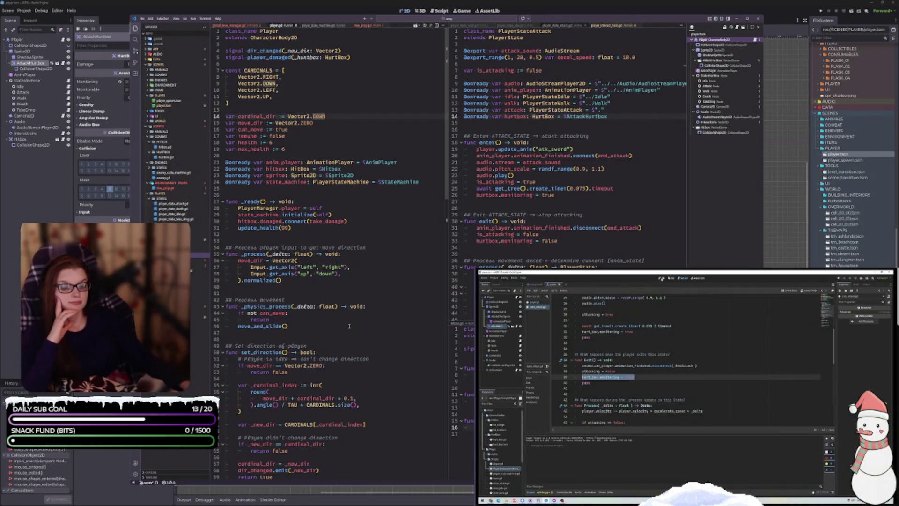
- Return to the Godot window showing the player scene's 2D view
{"action": "scroll", "coordinate": [351, 323], "scroll_direction": "down", "scroll_amount": 7}
{"action": "scroll", "coordinate": [354, 319], "scroll_direction": "down", "scroll_amount": 12}
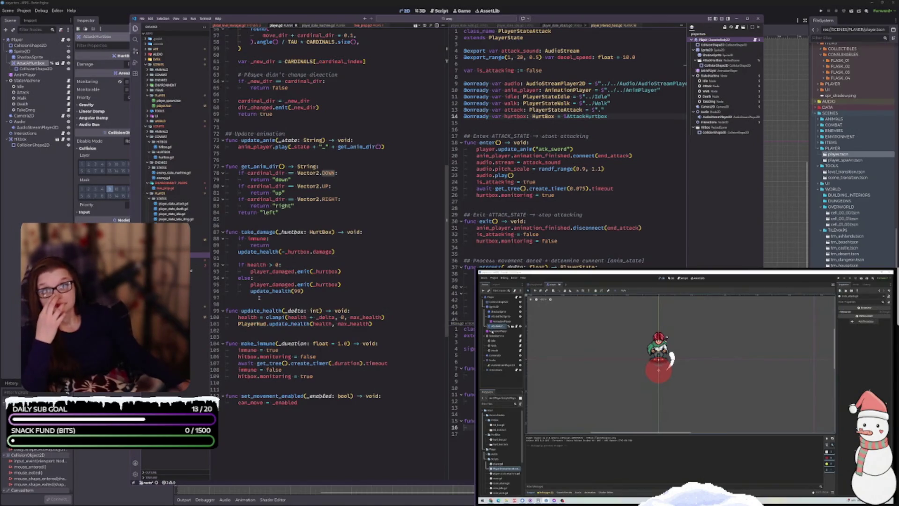
{"action": "left_click", "coordinate": [497, 331]}
{"action": "left_click", "coordinate": [593, 438]}
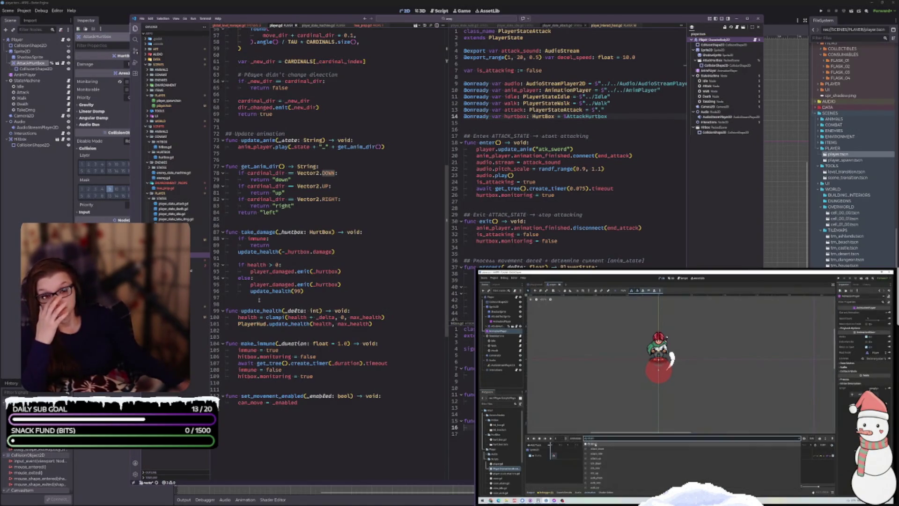
{"action": "left_click", "coordinate": [596, 449]}
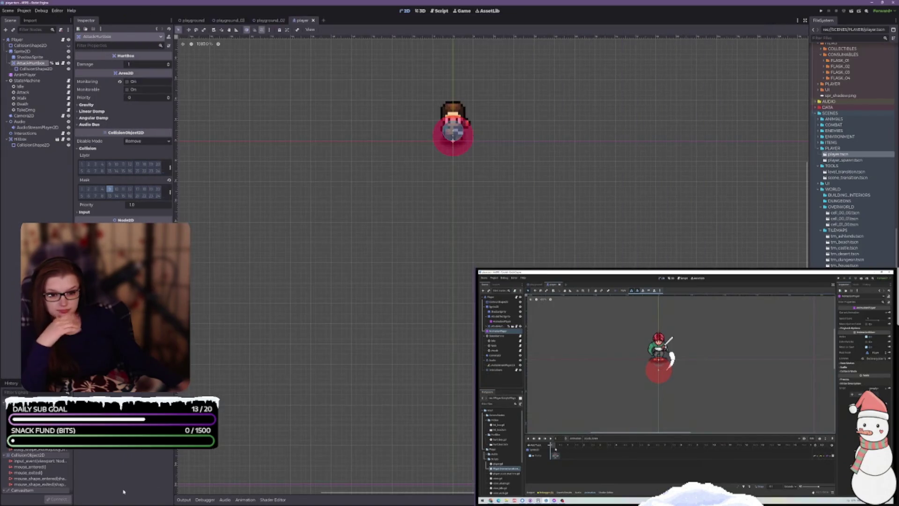
{"action": "left_click", "coordinate": [224, 496]}
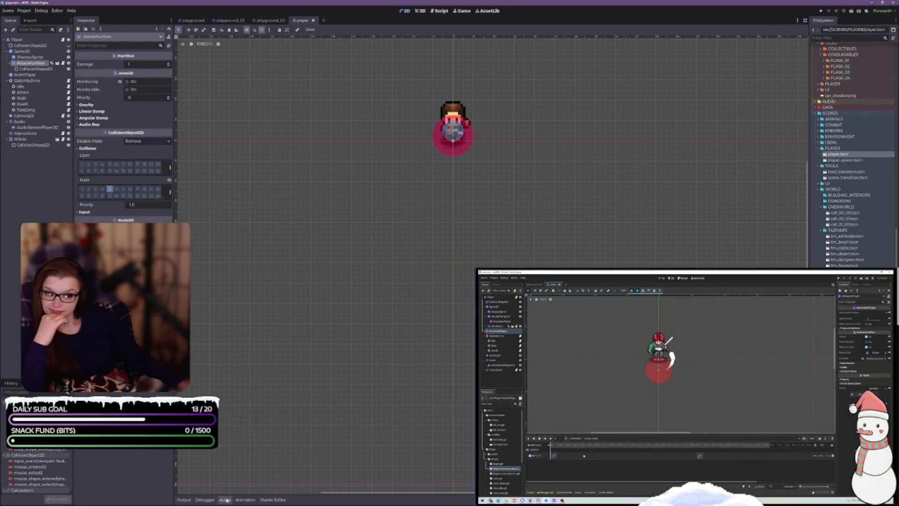
- Play atk_sword_down and atk_sword_left, flipping through atk_sword_right, to check the hurtbox
{"action": "left_click", "coordinate": [245, 499]}
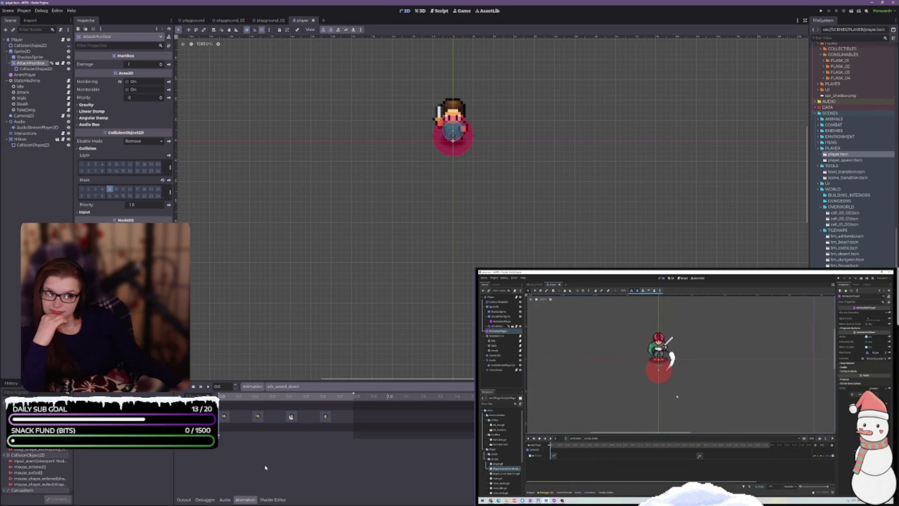
{"action": "left_click", "coordinate": [208, 387]}
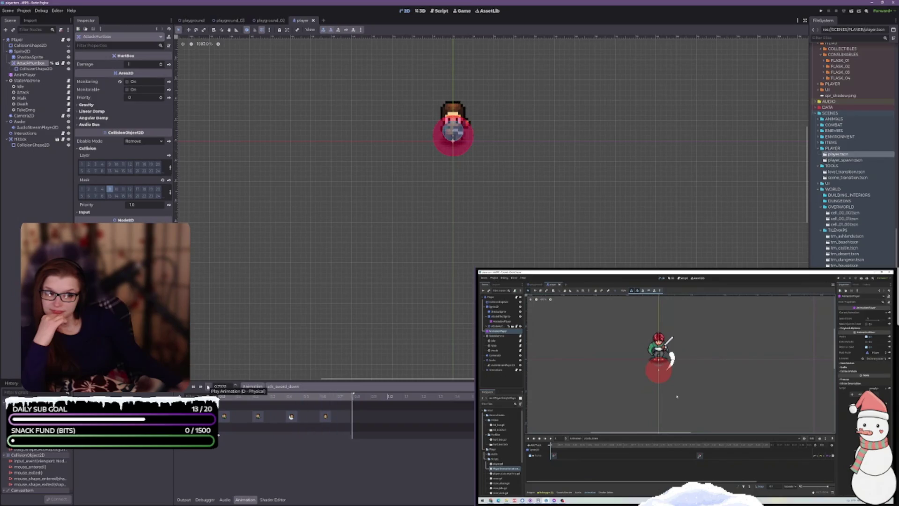
{"action": "left_click", "coordinate": [292, 388]}
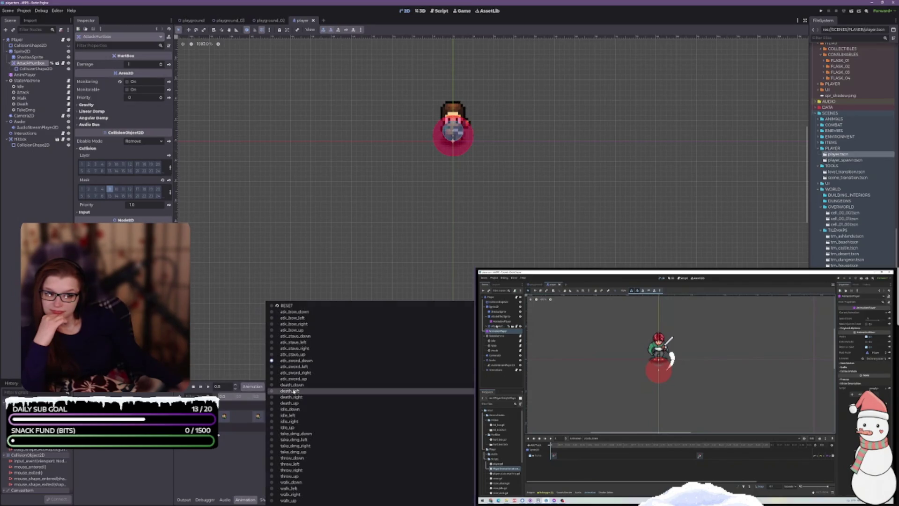
{"action": "left_click", "coordinate": [318, 362]}
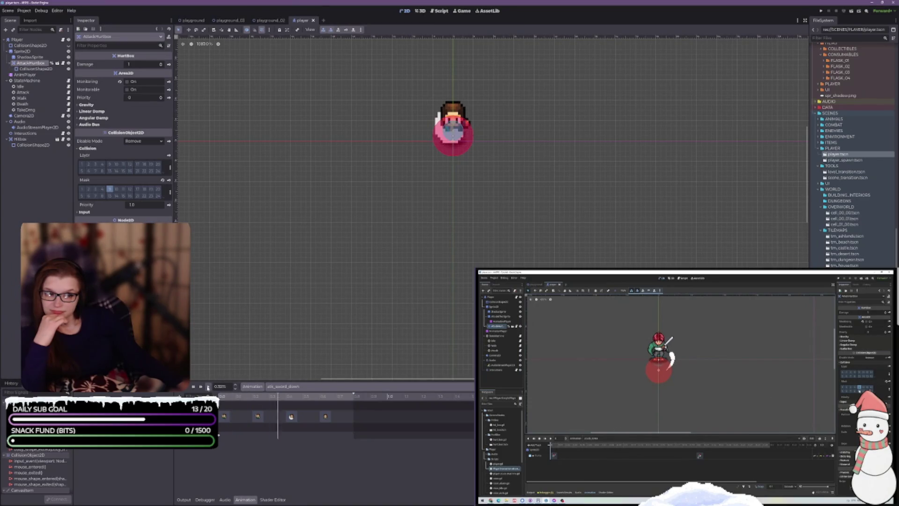
{"action": "left_click", "coordinate": [306, 386]}
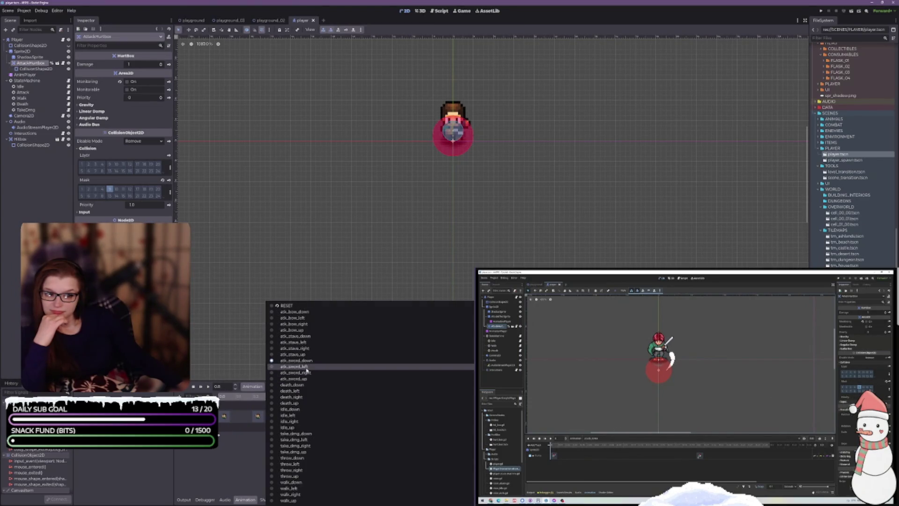
{"action": "left_click", "coordinate": [295, 366]}
{"action": "left_click", "coordinate": [208, 386]}
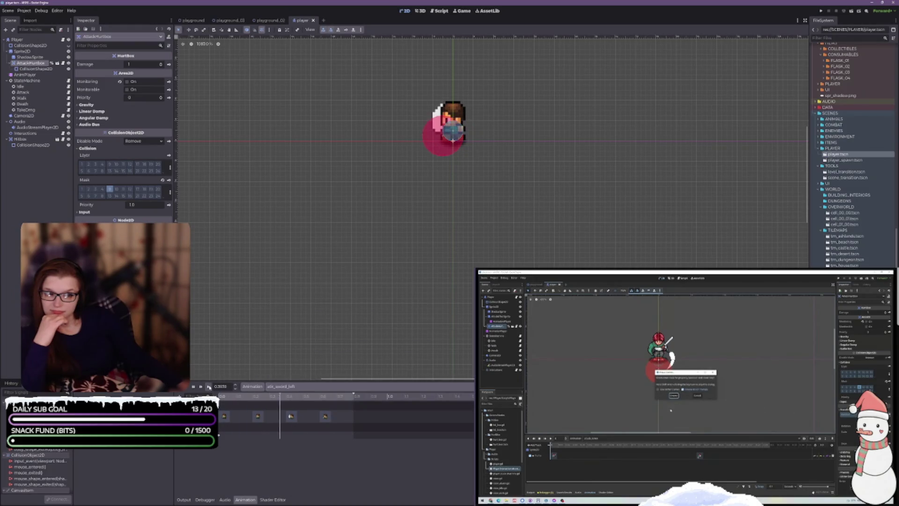
{"action": "left_click", "coordinate": [286, 387]}
{"action": "left_click", "coordinate": [297, 372]}
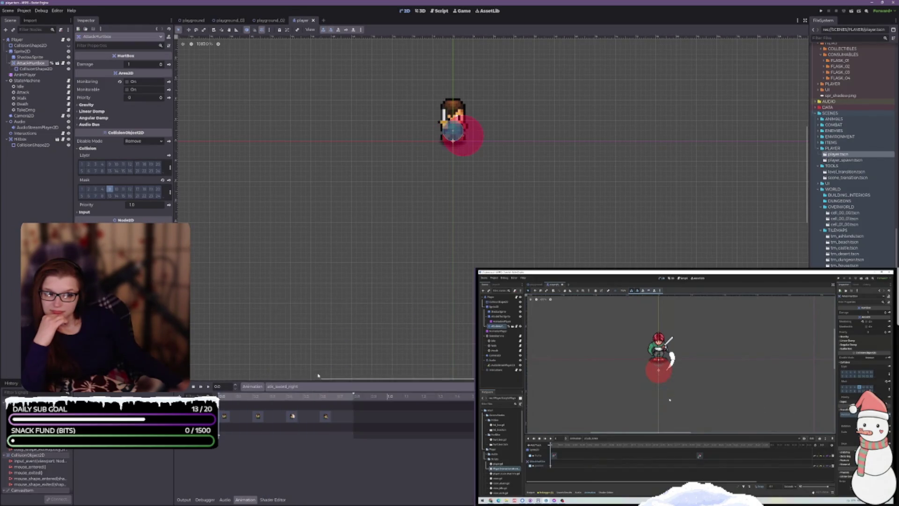
{"action": "left_click", "coordinate": [302, 390]}
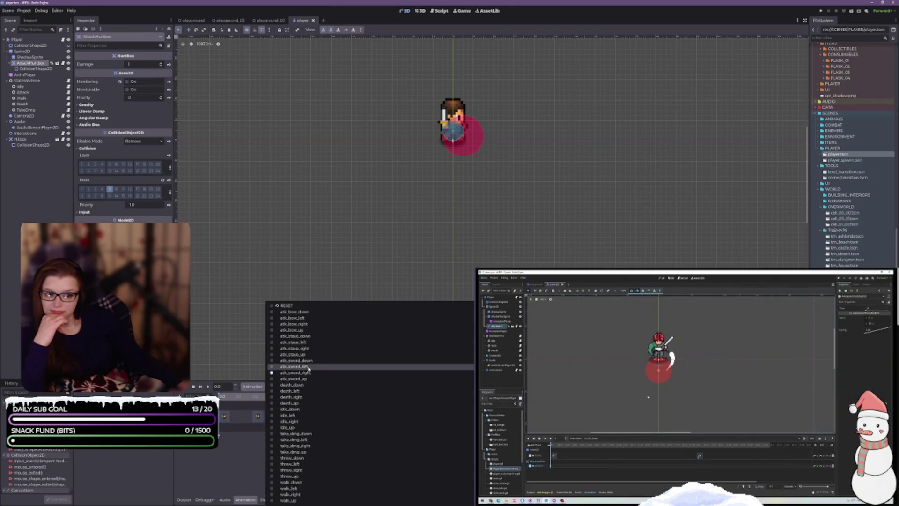
{"action": "left_click", "coordinate": [308, 368]}
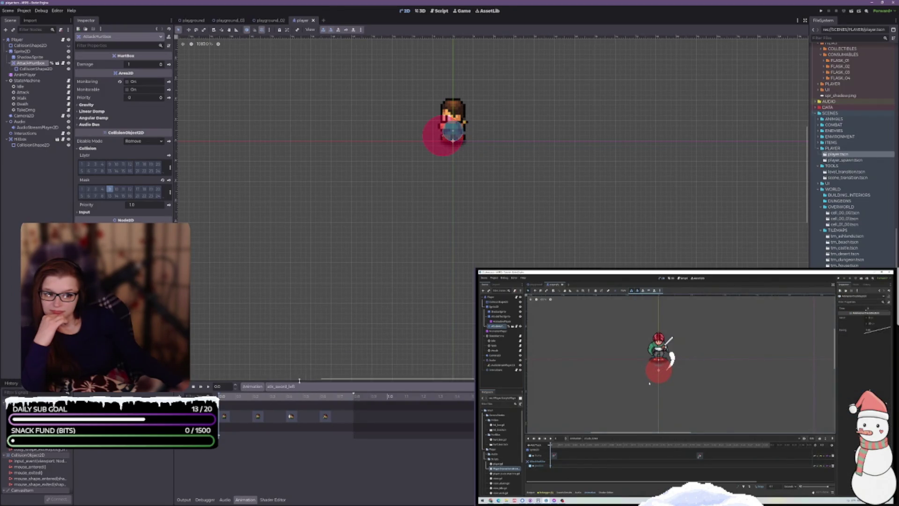
- Preview the atk_sword_up, right and down poses, then run the playground level
{"action": "left_click", "coordinate": [299, 387]}
{"action": "left_click", "coordinate": [309, 378]}
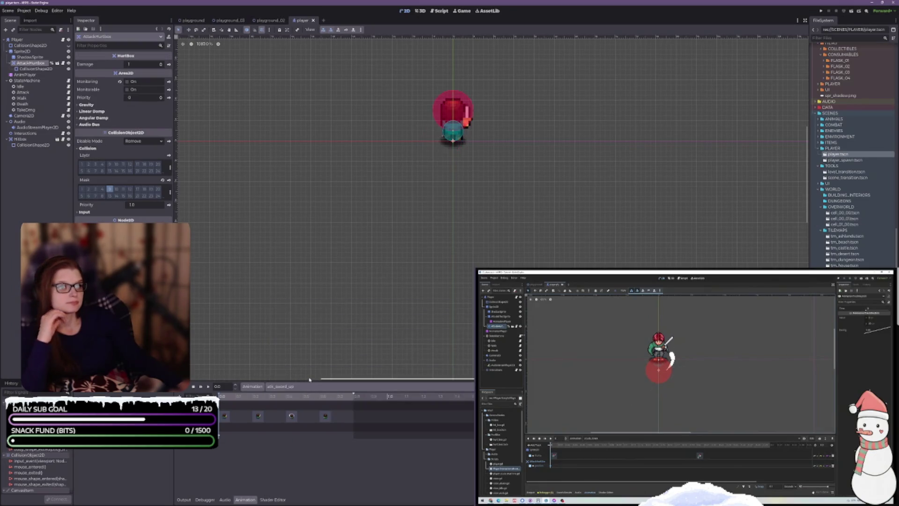
{"action": "left_click", "coordinate": [309, 385]}
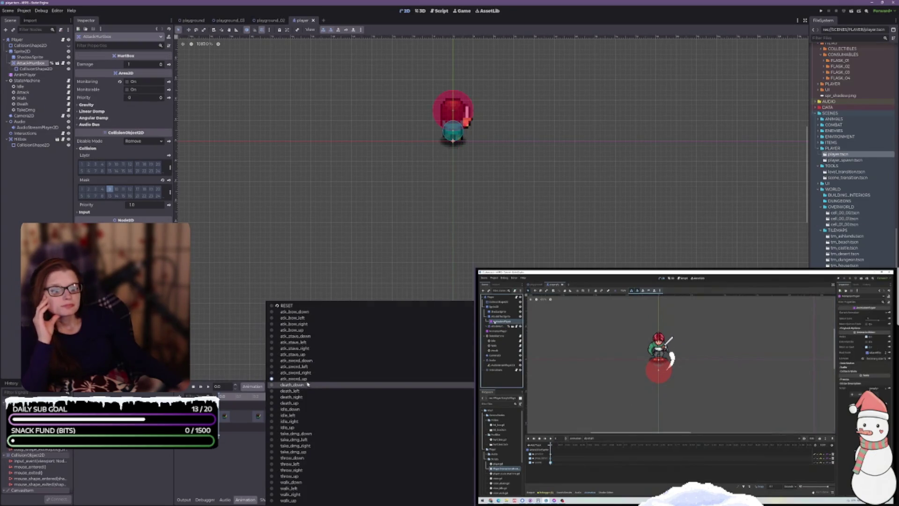
{"action": "left_click", "coordinate": [305, 374]}
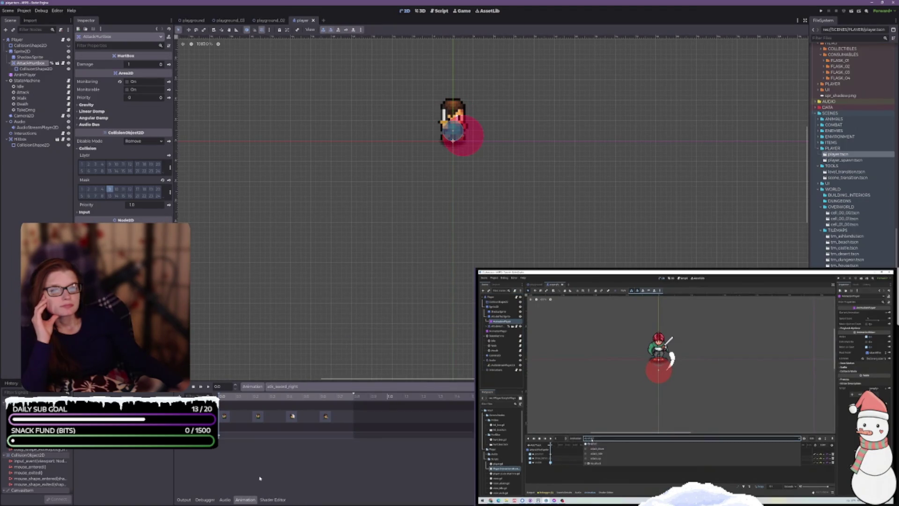
{"action": "left_click", "coordinate": [293, 387]}
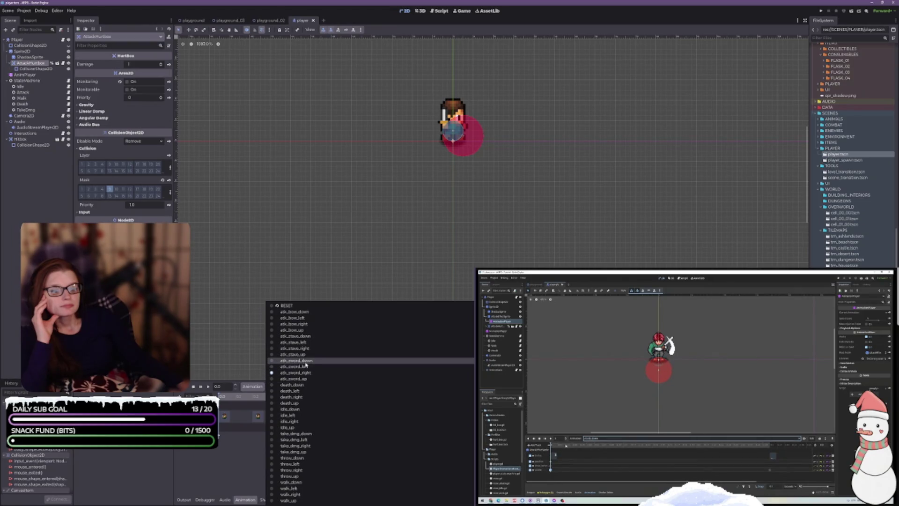
{"action": "left_click", "coordinate": [299, 360]}
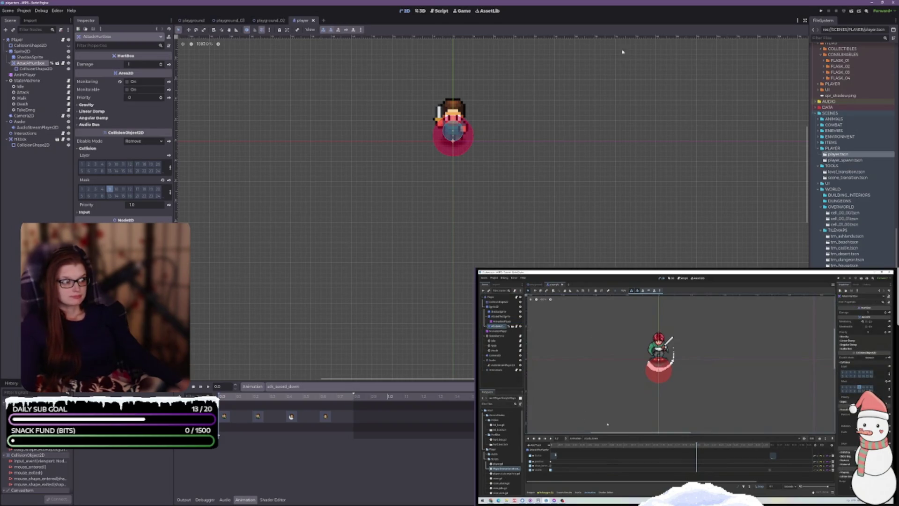
{"action": "left_click", "coordinate": [194, 21]}
{"action": "left_click", "coordinate": [850, 11]}
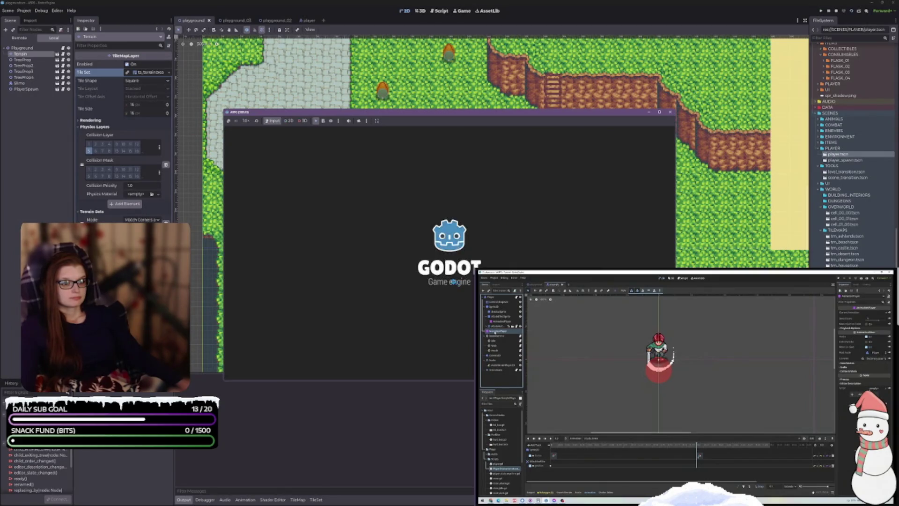
- Walk the player around the playground level with the arrow keys
{"action": "key", "text": "Up"}
{"action": "key", "text": "Right"}
{"action": "key", "text": "Up"}
{"action": "key", "text": "Right"}
{"action": "key", "text": "Down"}
{"action": "key", "text": "Left"}
{"action": "key", "text": "Up"}
{"action": "key", "text": "Right"}
{"action": "key", "text": "Up"}
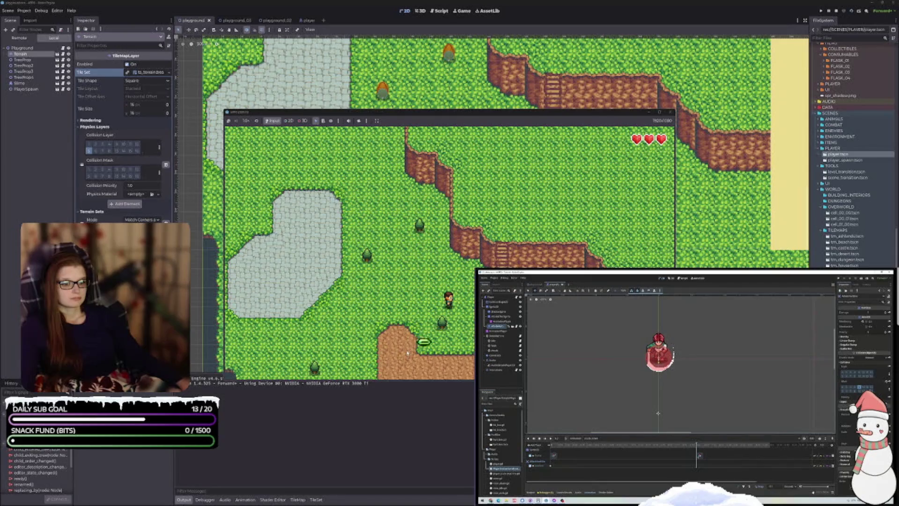
{"action": "key", "text": "Right"}
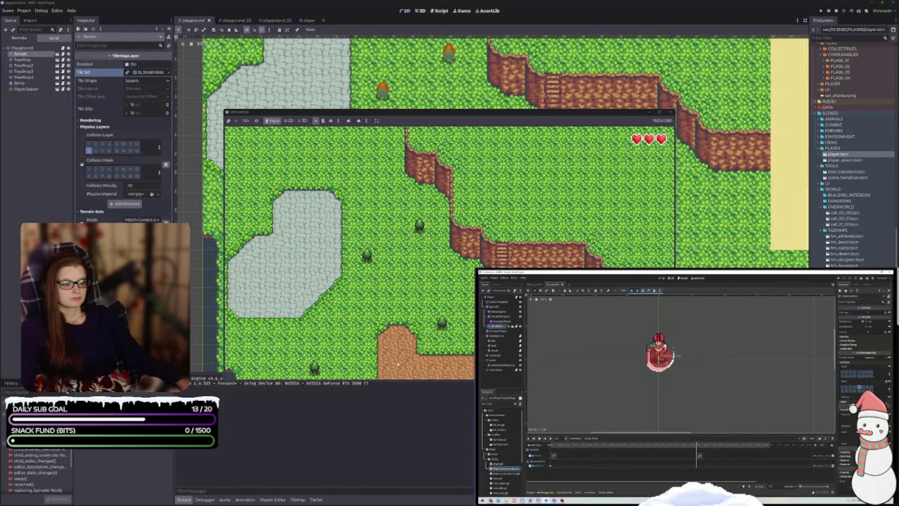
- Walk the player with WASD, then stop the game with F8
{"action": "key", "text": "w"}
{"action": "key", "text": "a"}
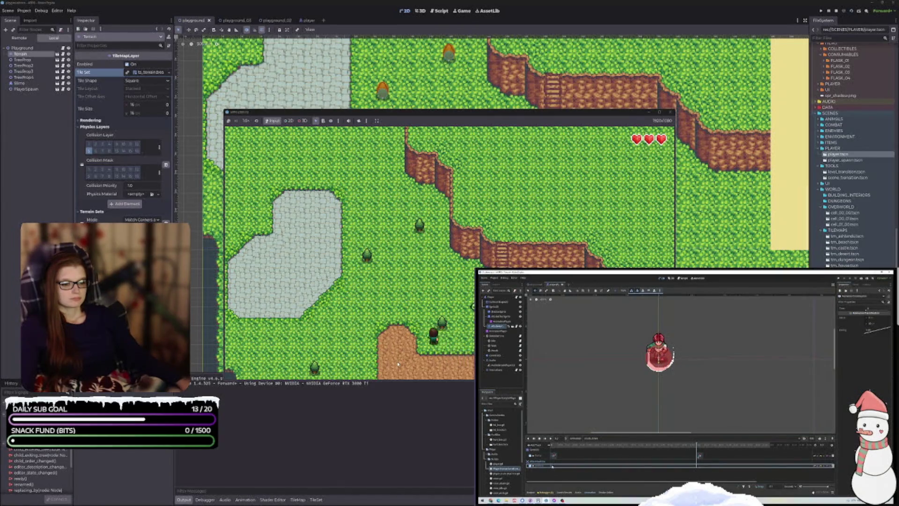
{"action": "key", "text": "s"}
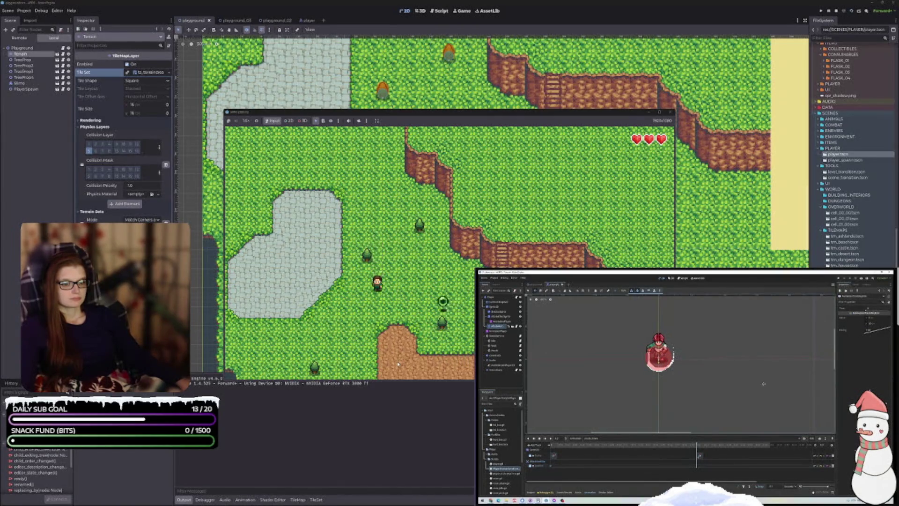
{"action": "key", "text": "a"}
{"action": "key", "text": "d"}
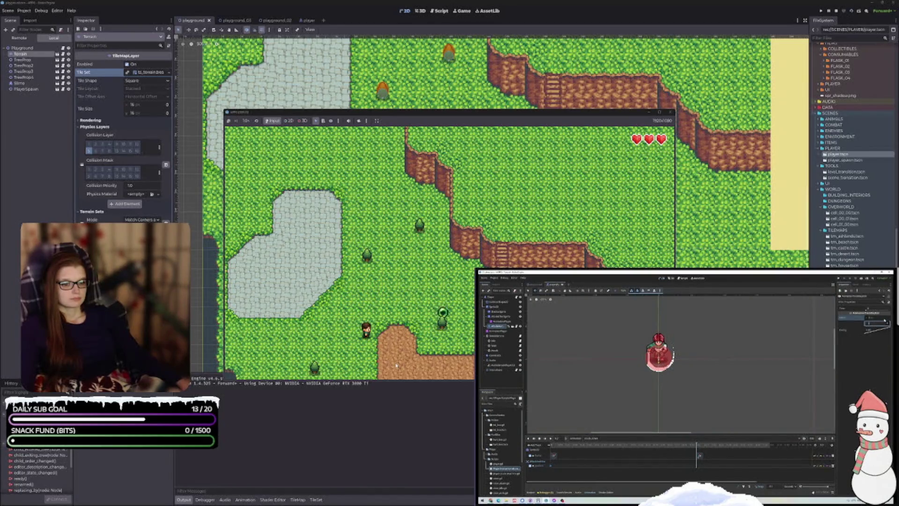
{"action": "key", "text": "d"}
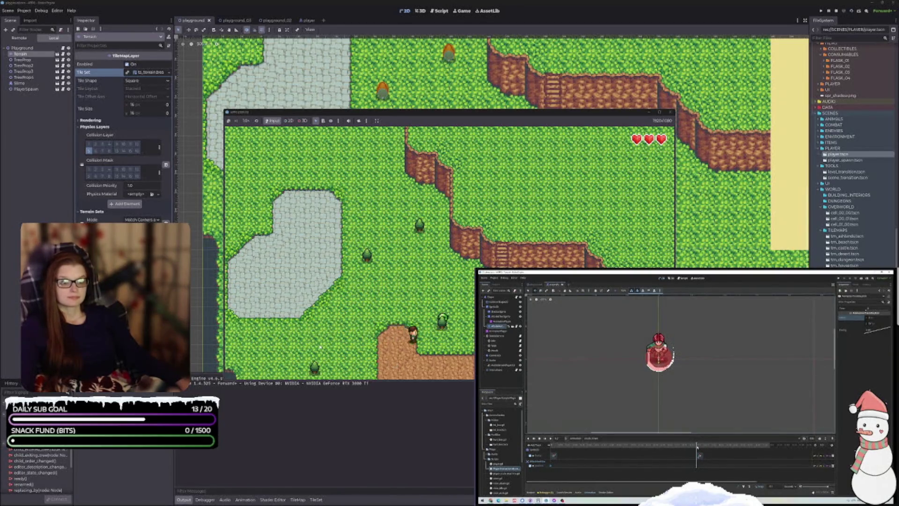
{"action": "key", "text": "w"}
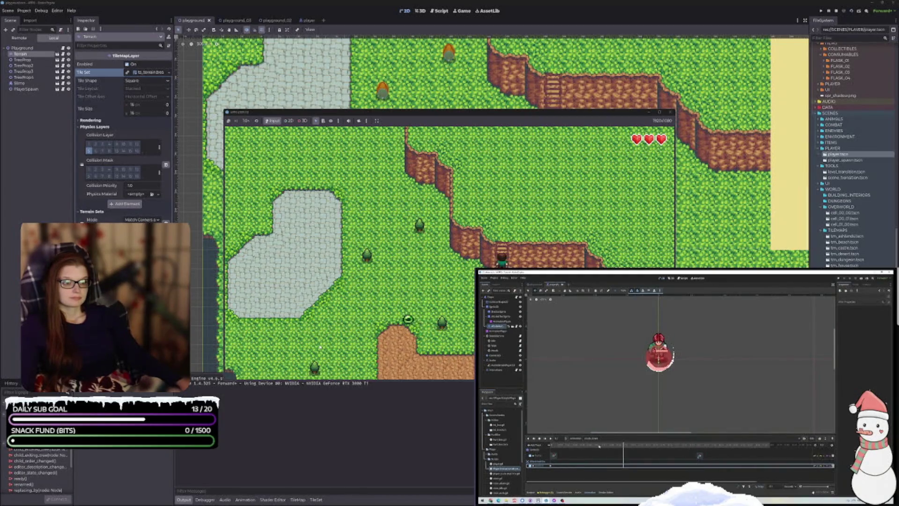
{"action": "key", "text": "d"}
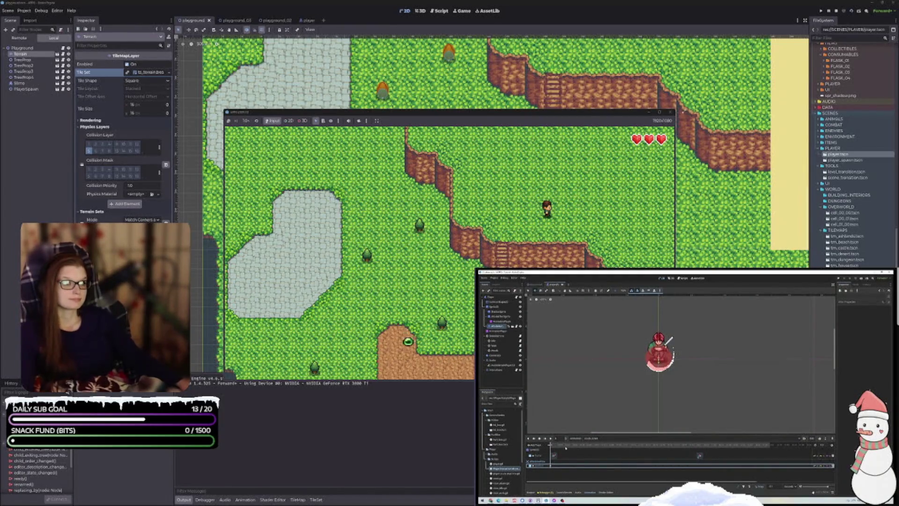
{"action": "key", "text": "F8"}
{"action": "left_click", "coordinate": [623, 465]}
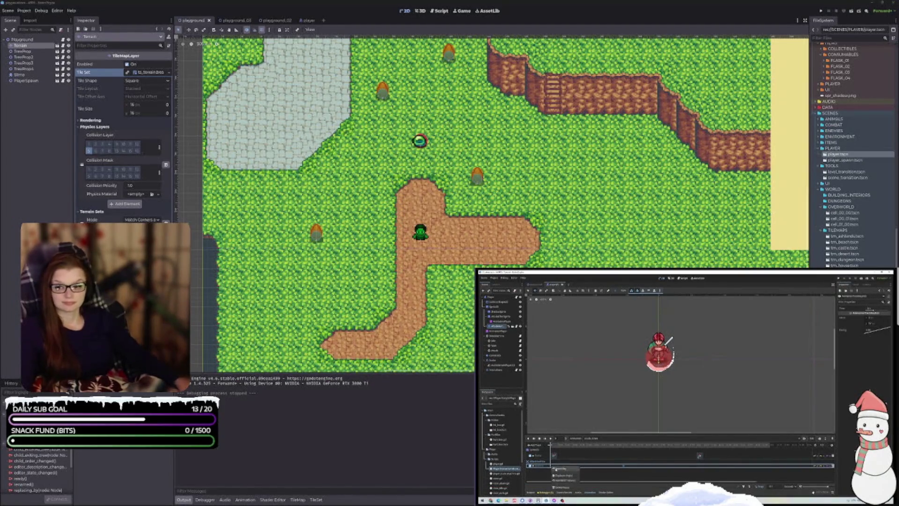
- Collapse the output log to enlarge the playground level view
{"action": "left_click", "coordinate": [752, 380]}
{"action": "left_click", "coordinate": [876, 323]}
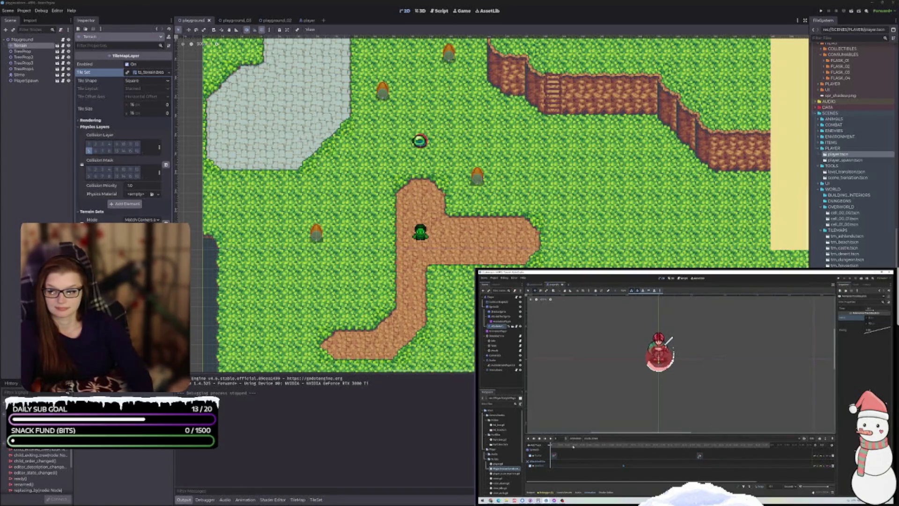
{"action": "left_click", "coordinate": [625, 446]}
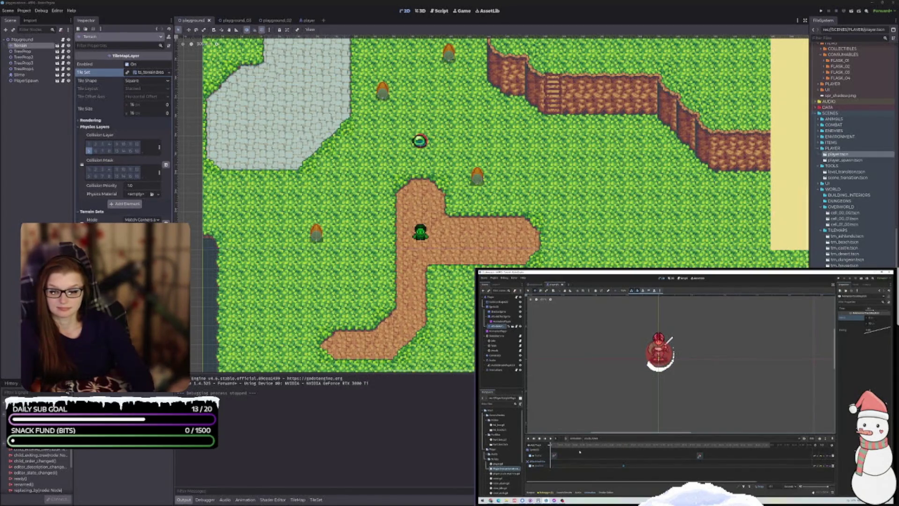
{"action": "key", "text": "space"}
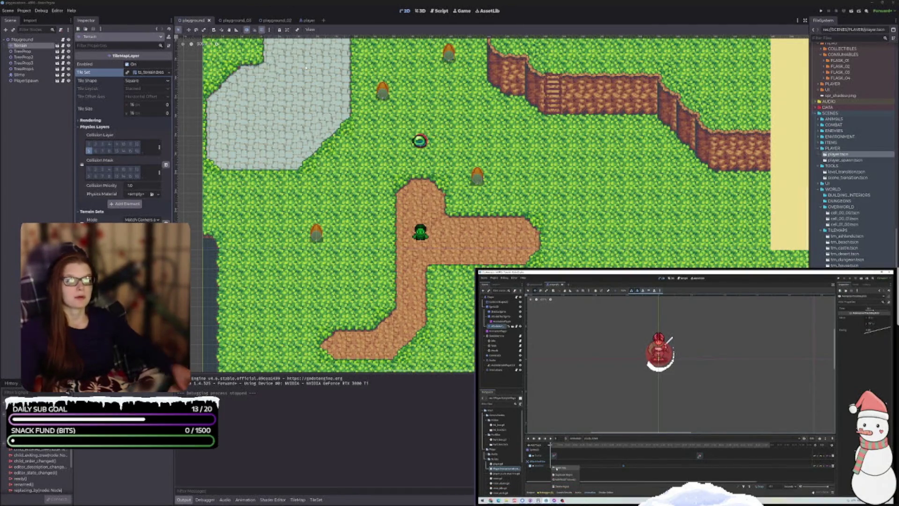
{"action": "left_click", "coordinate": [184, 499]}
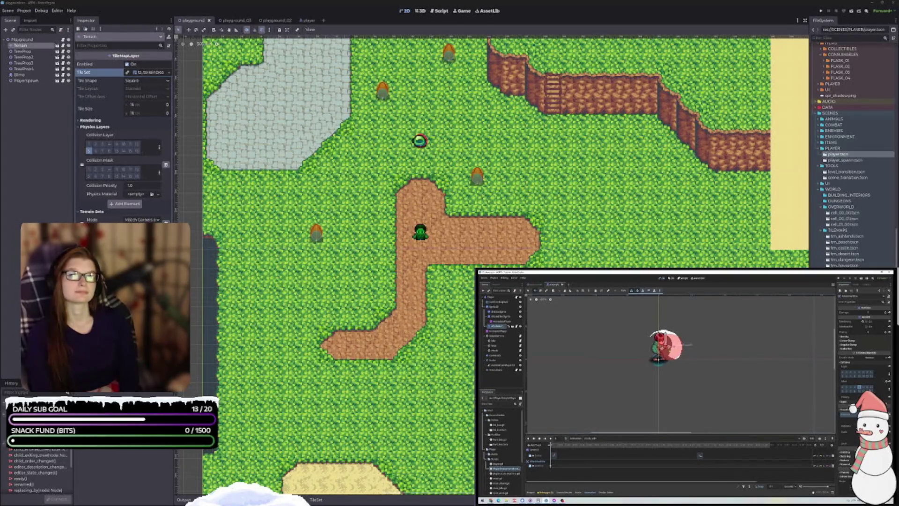
- Edit the hurtbox keyframe's Value in the Inspector and preview another frame
{"action": "left_click", "coordinate": [550, 461]}
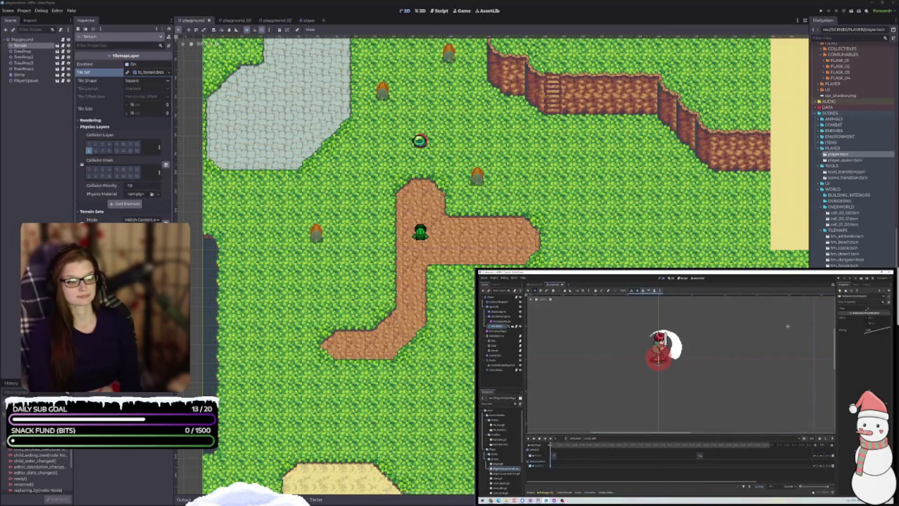
{"action": "left_click", "coordinate": [874, 319]}
{"action": "key", "text": "Return"}
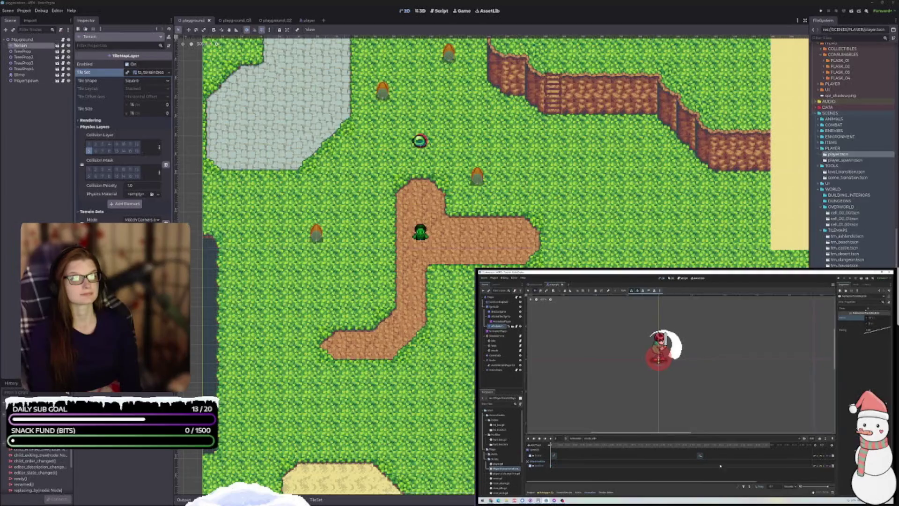
{"action": "left_click", "coordinate": [623, 445]}
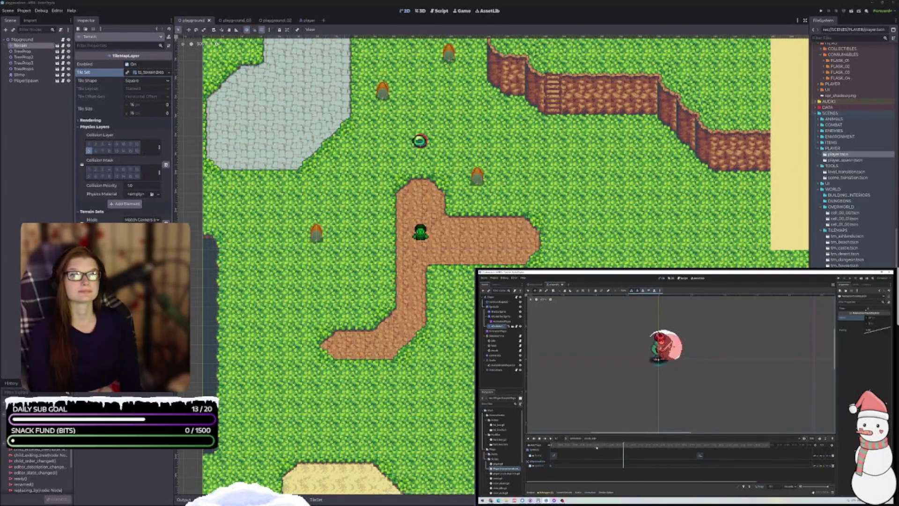